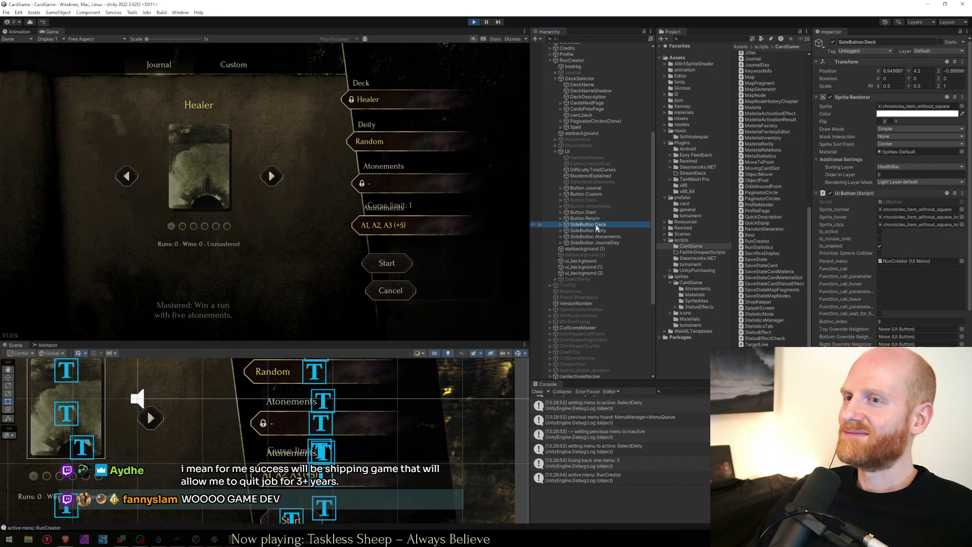
# Select the SideButton Deck object and zoom out the Scene view
pyautogui.click(597, 230)
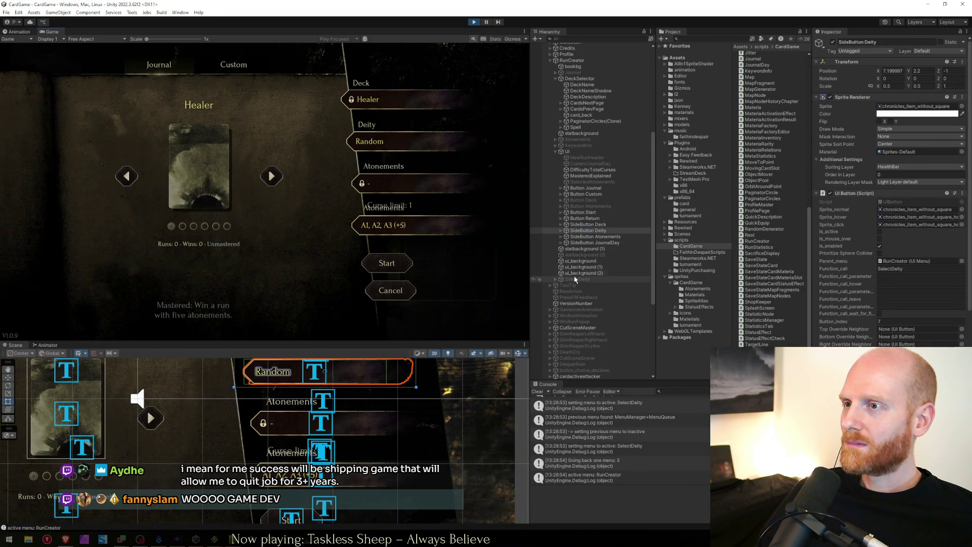
pyautogui.click(590, 230)
pyautogui.click(589, 224)
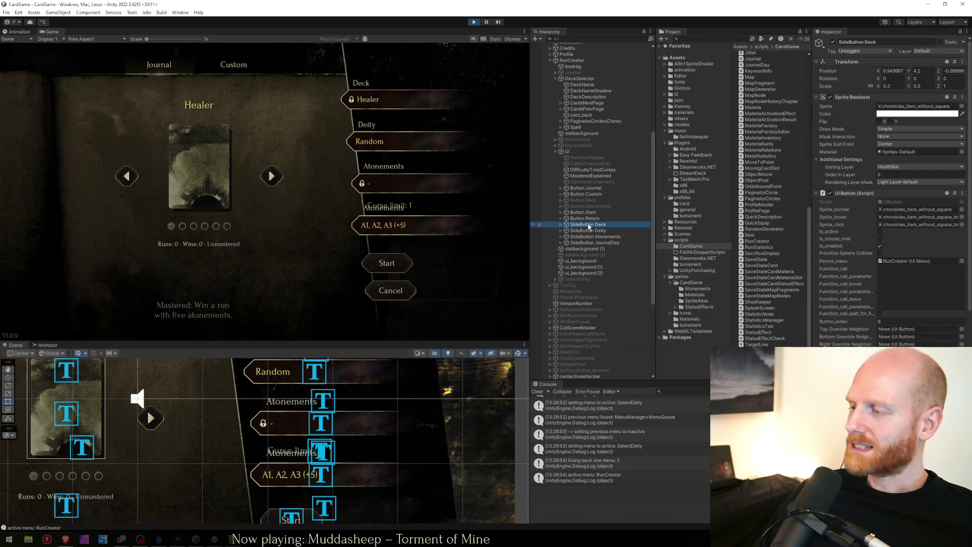
pyautogui.click(354, 314)
pyautogui.scroll(-3, 327, 401)
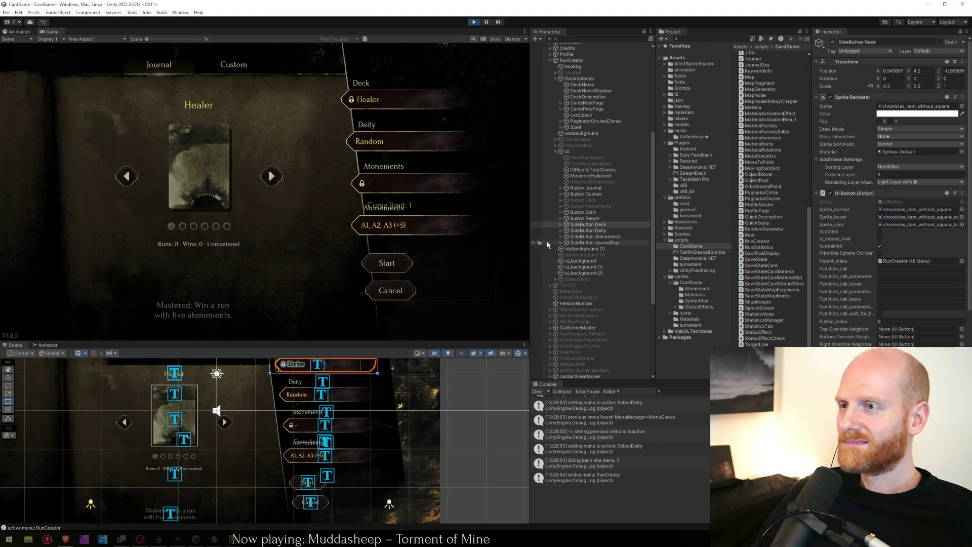
# Step through the side buttons in the Hierarchy to reach SideButton JournalDay
pyautogui.click(595, 237)
pyautogui.press('Up')
pyautogui.press('Down')
pyautogui.press('Down')
pyautogui.press('Up')
pyautogui.press('Up')
pyautogui.press('Down')
pyautogui.press('Down')
pyautogui.press('Up')
pyautogui.press('Up')
pyautogui.press('Down')
pyautogui.press('Down')
pyautogui.press('Up')
pyautogui.press('Up')
pyautogui.press('Up')
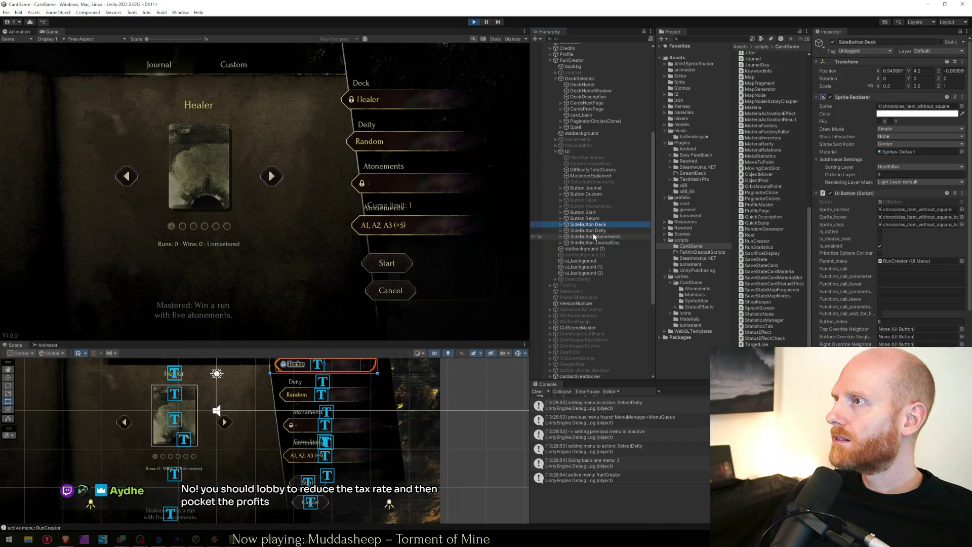
pyautogui.press('Down')
pyautogui.press('Down')
pyautogui.press('Down')
pyautogui.press('Up')
pyautogui.press('Up')
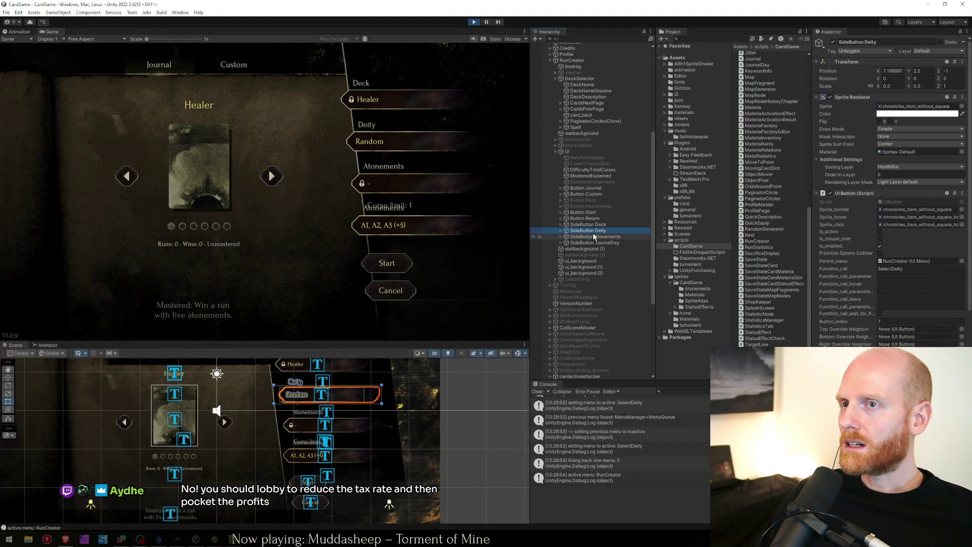
pyautogui.press('Down')
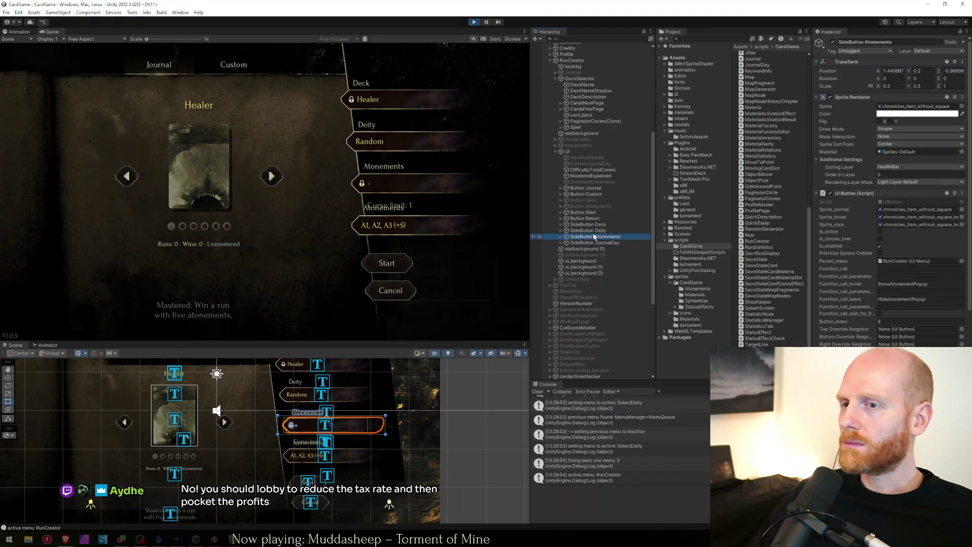
# Drag the A1, A2, A3 journal-day button right until its X position is 7.7
pyautogui.press('w')
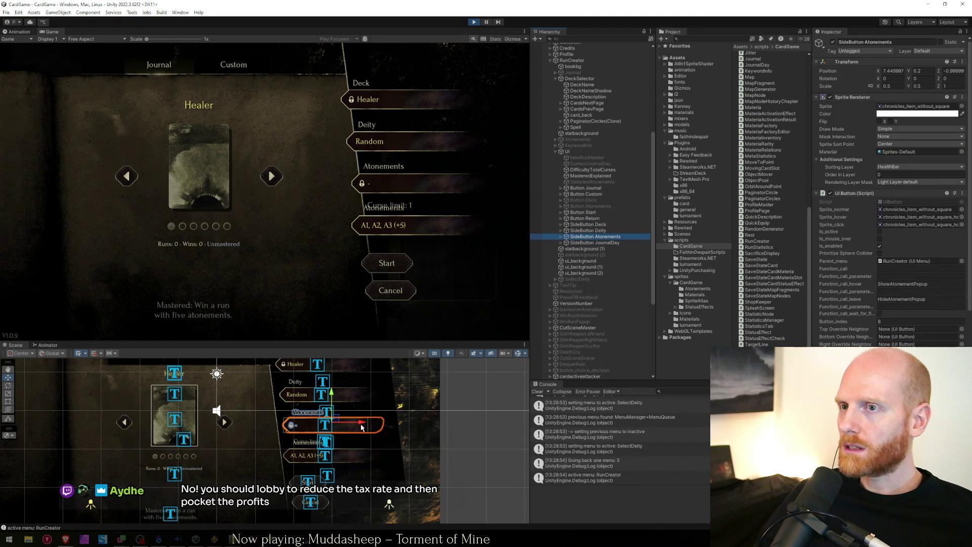
pyautogui.click(358, 456)
pyautogui.moveTo(358, 455); pyautogui.dragTo(366, 454)
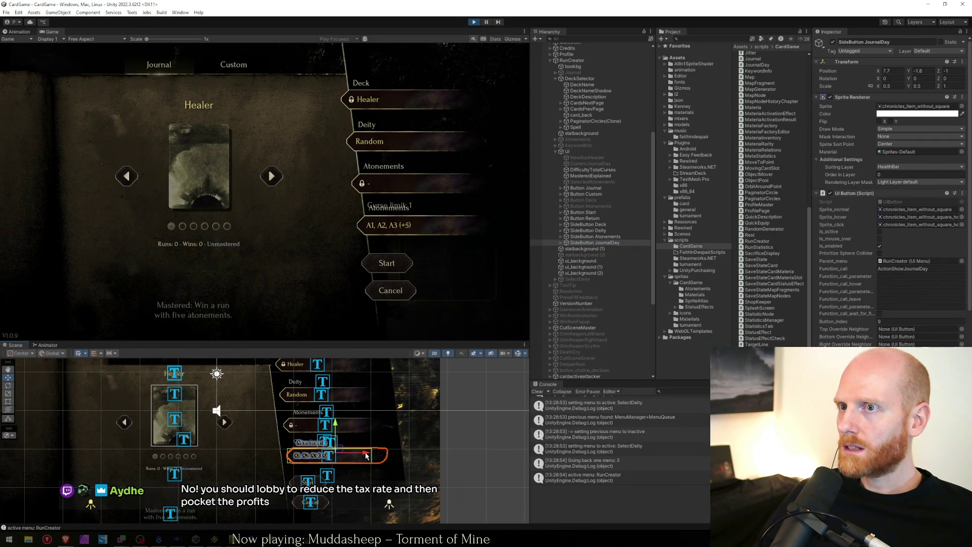
pyautogui.click(895, 71)
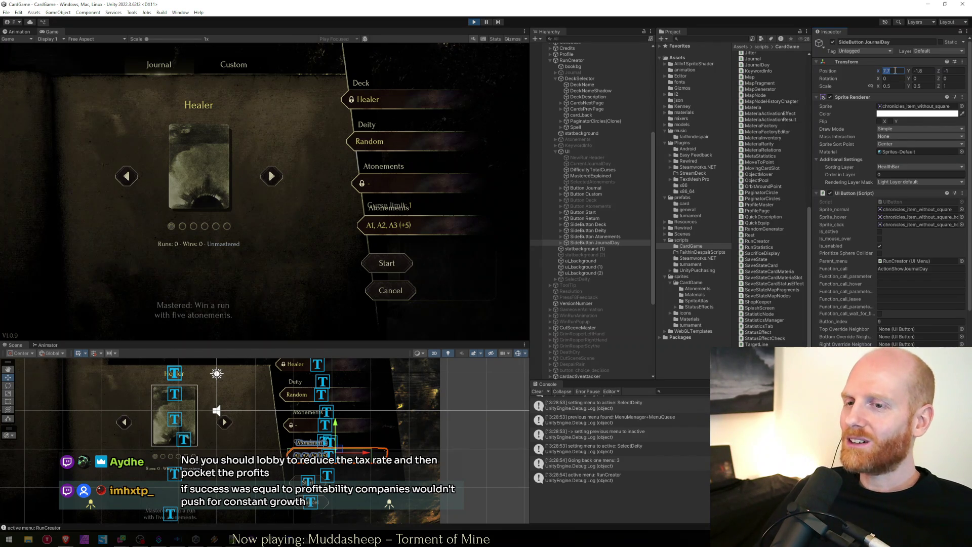
pyautogui.click(607, 244)
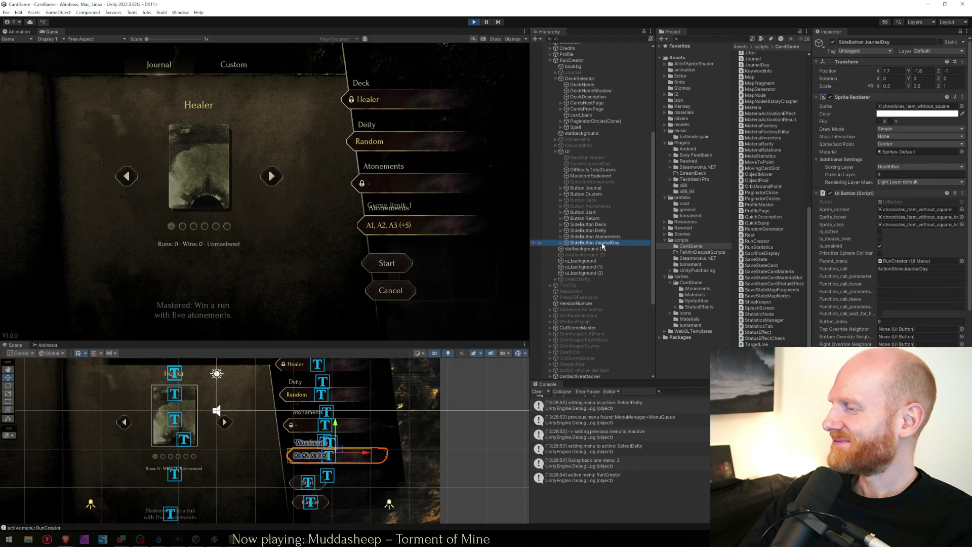
# Select SideButton JournalDay and its button in the Scene view
pyautogui.click(583, 231)
pyautogui.press('Down')
pyautogui.press('Down')
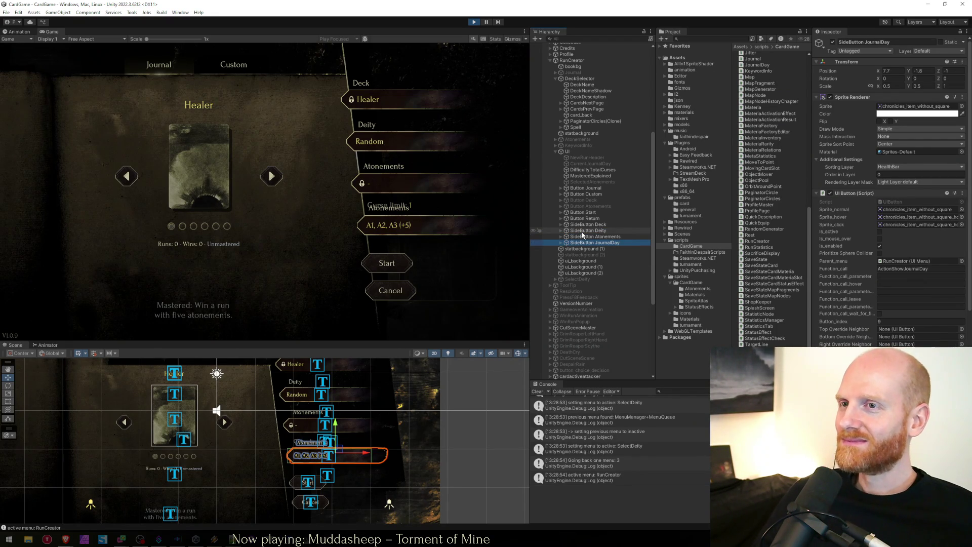
pyautogui.click(368, 457)
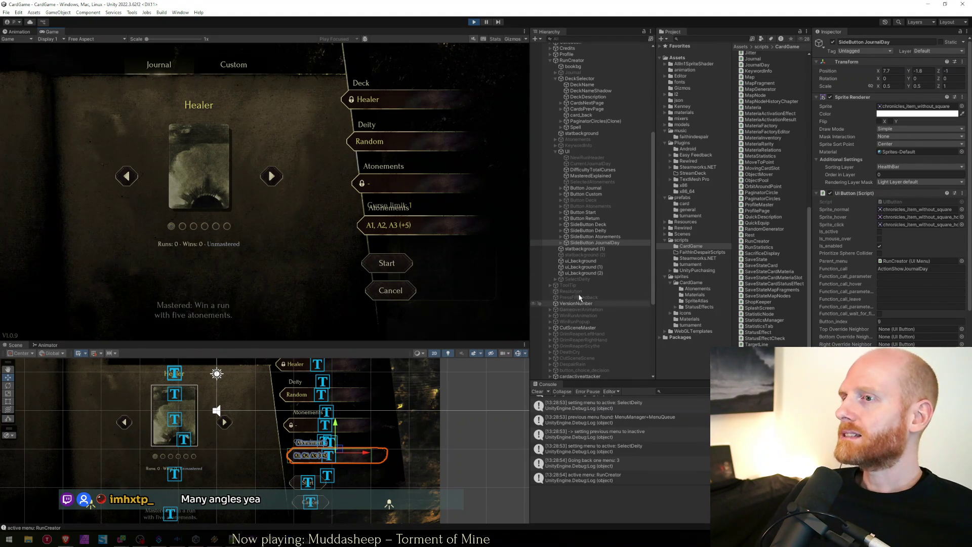
# Compare the side buttons' positions, note JournalDay's X of 7.7, then stop play mode
pyautogui.click(599, 237)
pyautogui.press('Up')
pyautogui.press('Up')
pyautogui.press('Down')
pyautogui.press('Down')
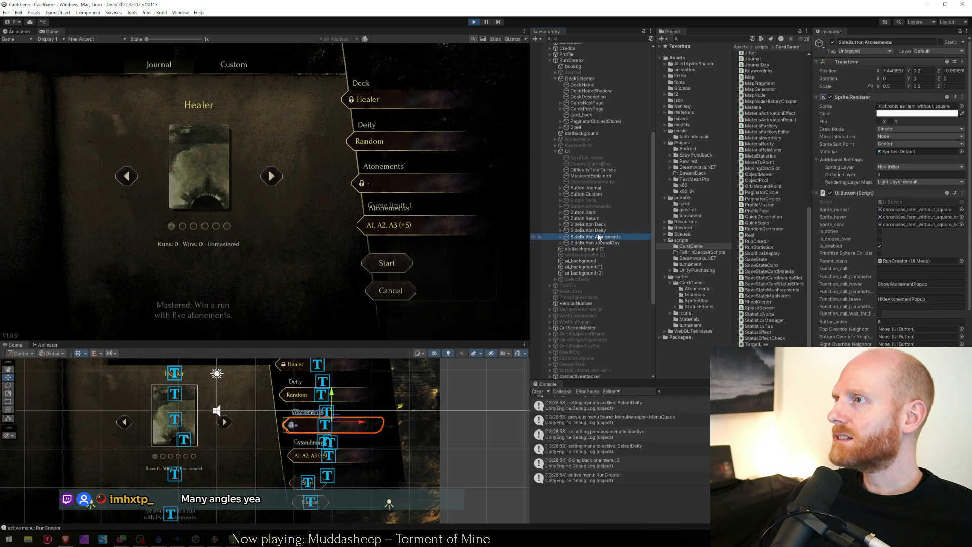
pyautogui.press('Down')
pyautogui.press('Up')
pyautogui.press('Up')
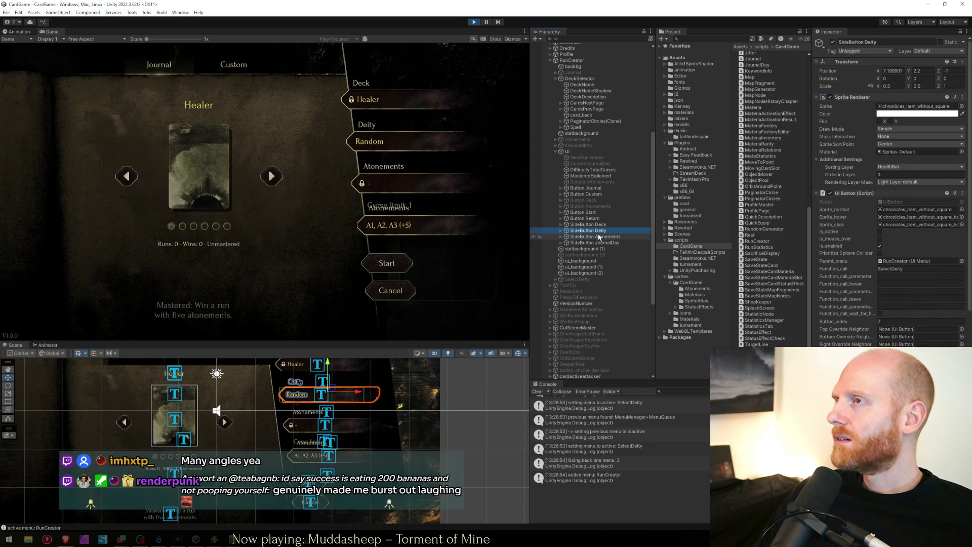
pyautogui.press('Down')
pyautogui.press('Down')
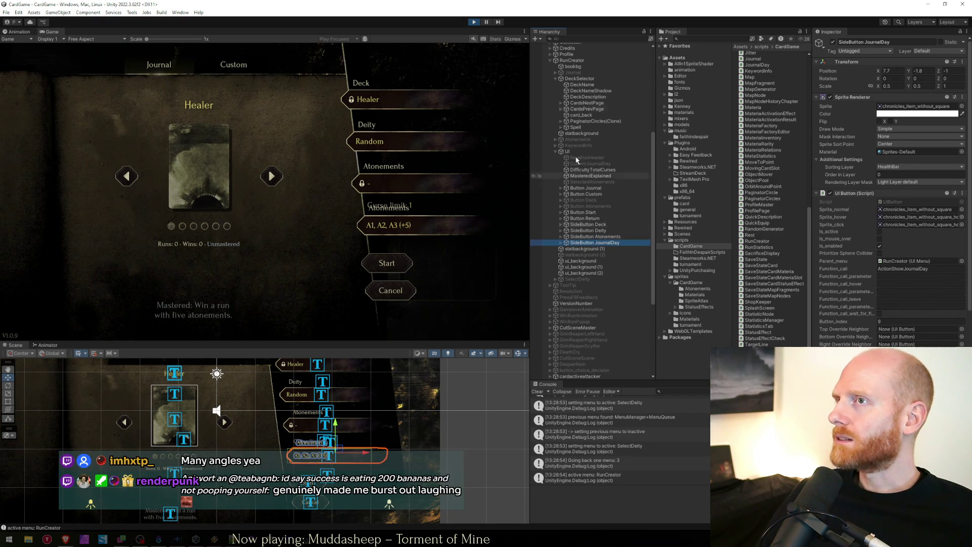
pyautogui.click(890, 71)
pyautogui.click(472, 24)
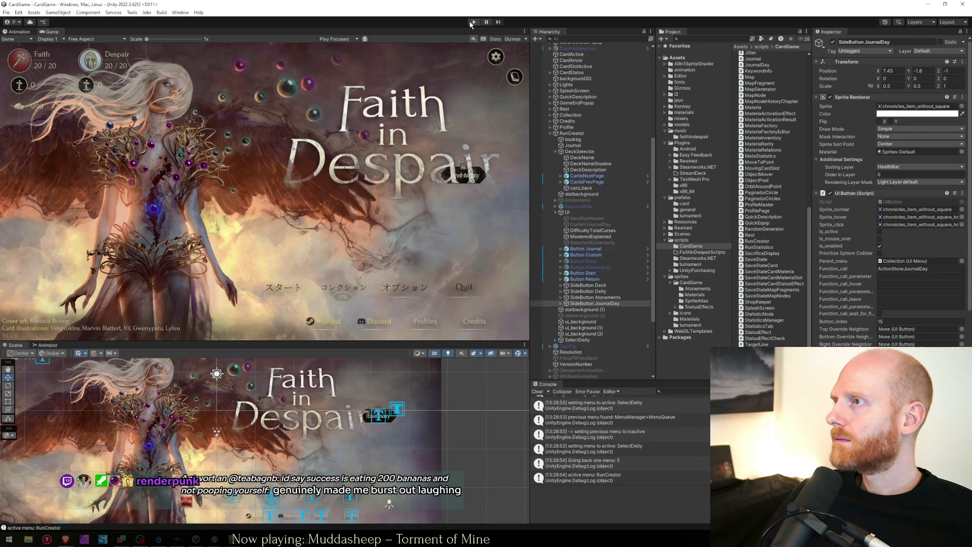
# Set SideButton JournalDay's Transform Position X to 7.7 in edit mode
pyautogui.click(595, 299)
pyautogui.press('Up')
pyautogui.press('Up')
pyautogui.press('Down')
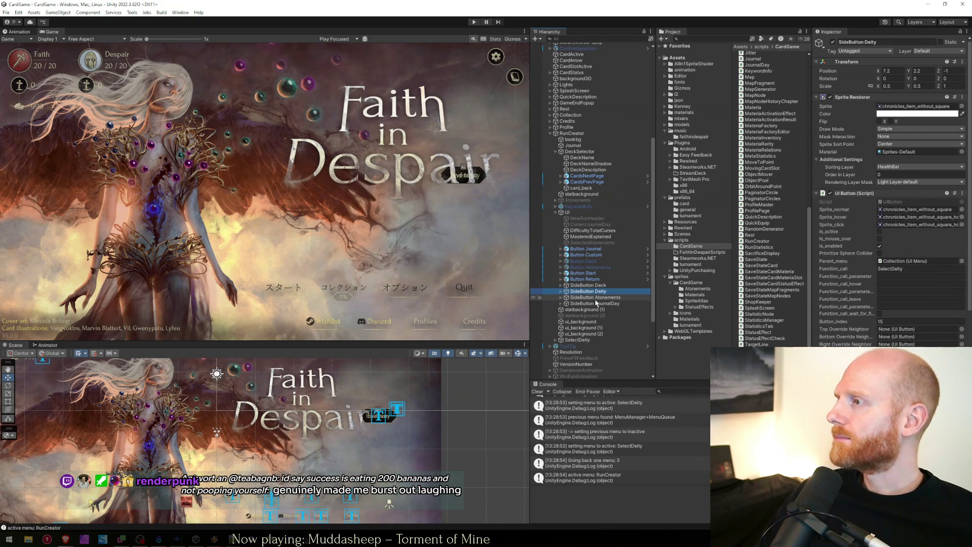
pyautogui.press('Down')
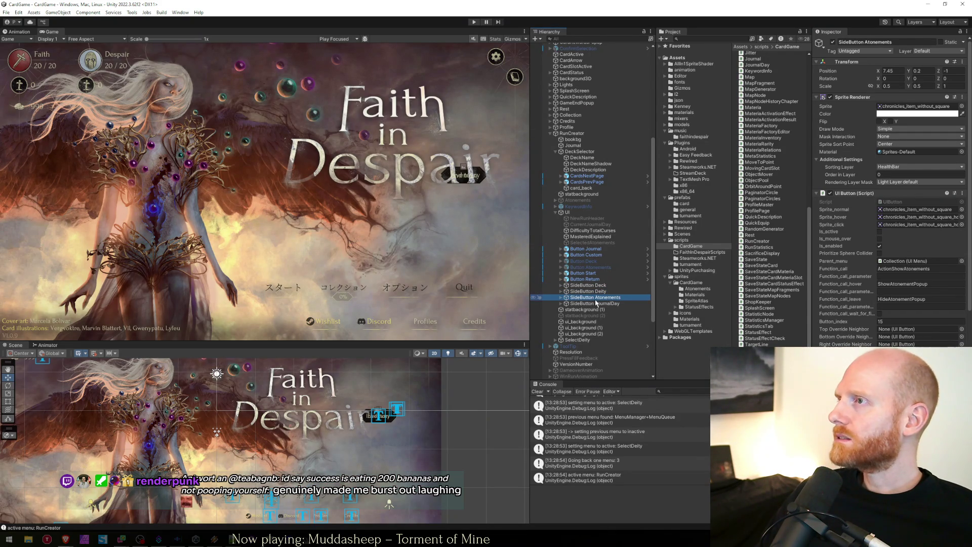
pyautogui.press('Down')
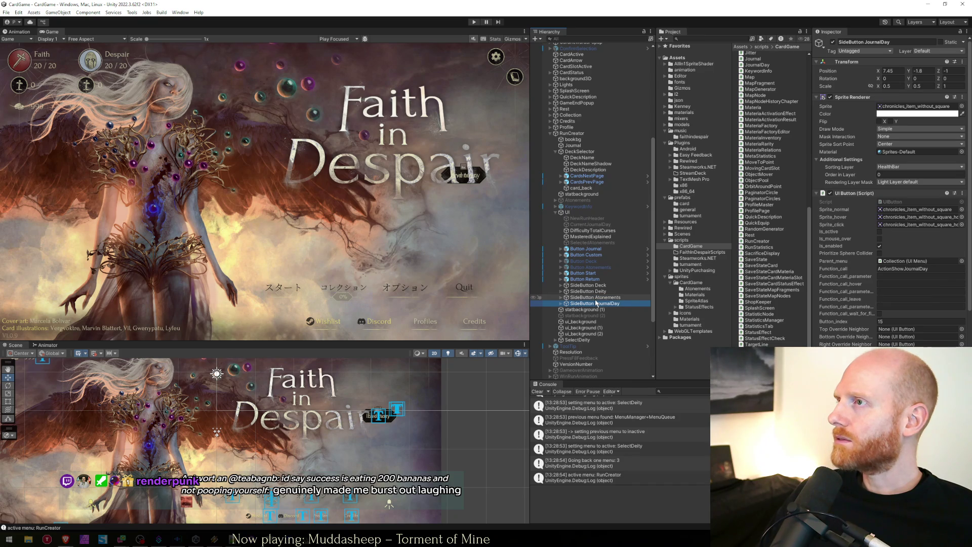
pyautogui.click(904, 72)
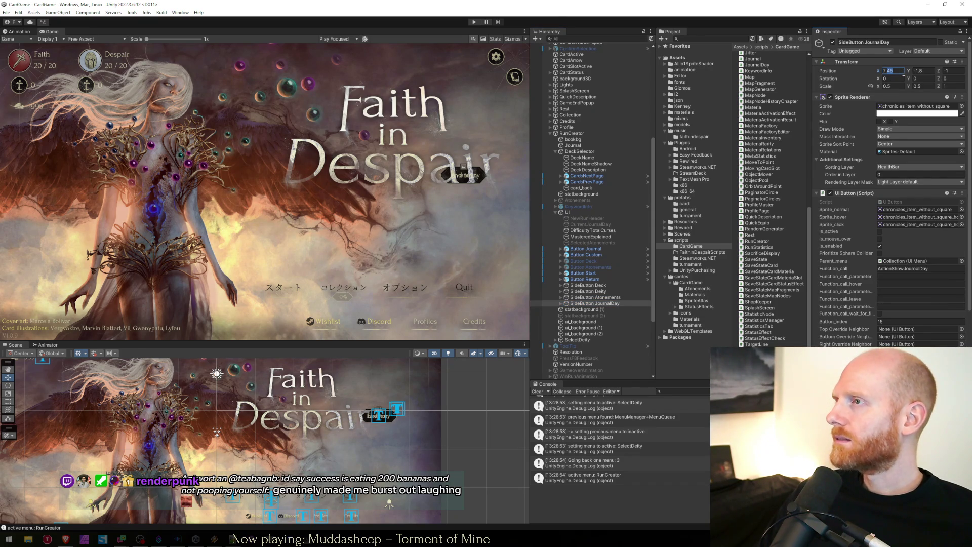
pyautogui.write('7.50')
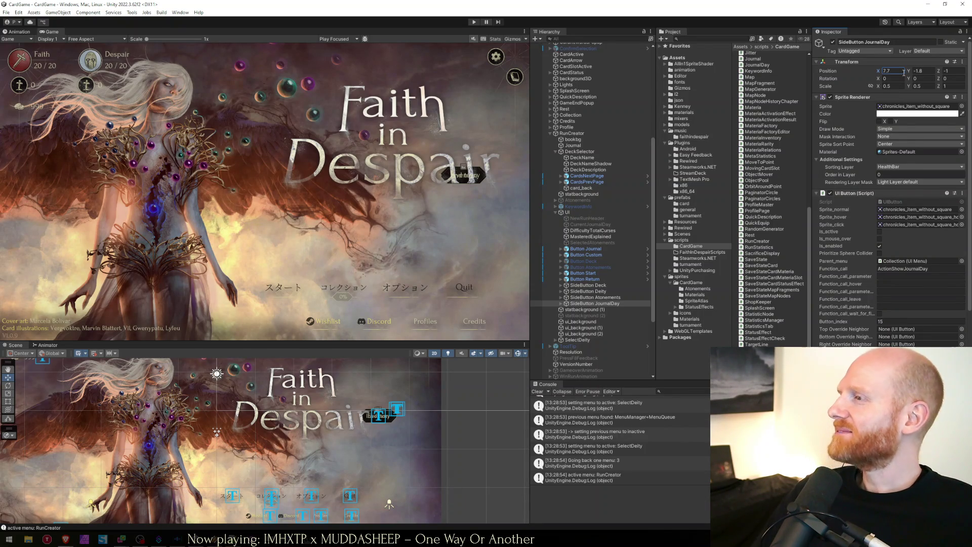
pyautogui.press('Return')
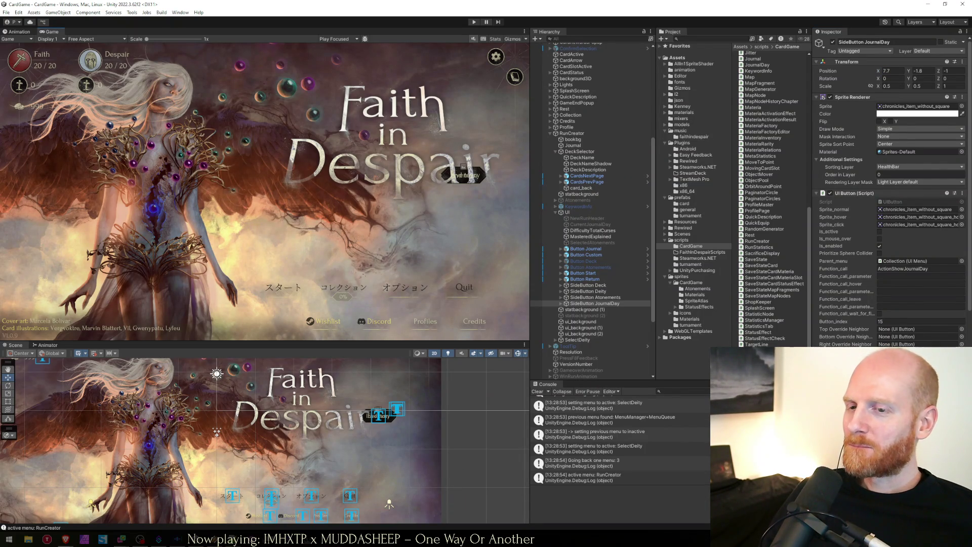
# Review the worksheet notes from the top, then return to RunCreator.cs in Visual Studio
pyautogui.moveTo(178, 539)
pyautogui.click(234, 522)
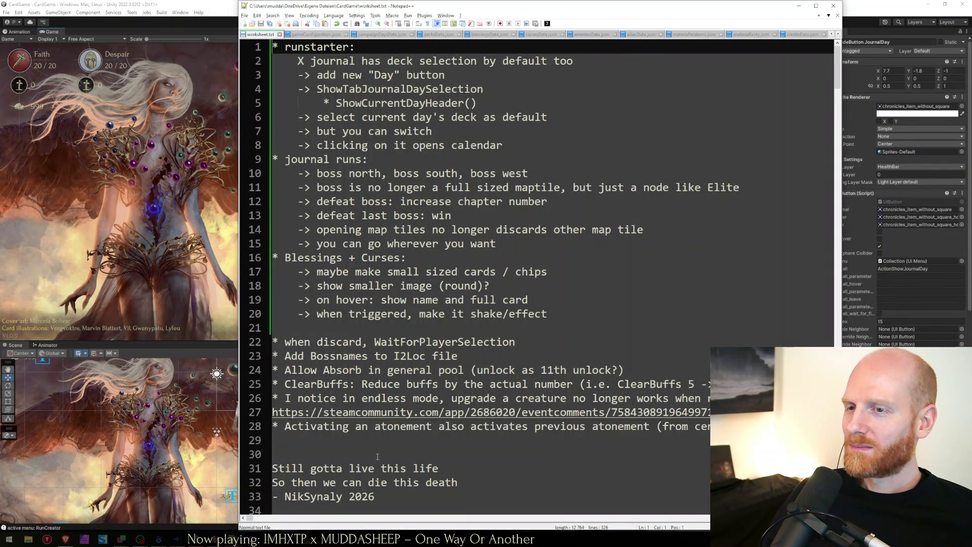
pyautogui.click(373, 438)
pyautogui.hotkey('ctrl', 'Home')
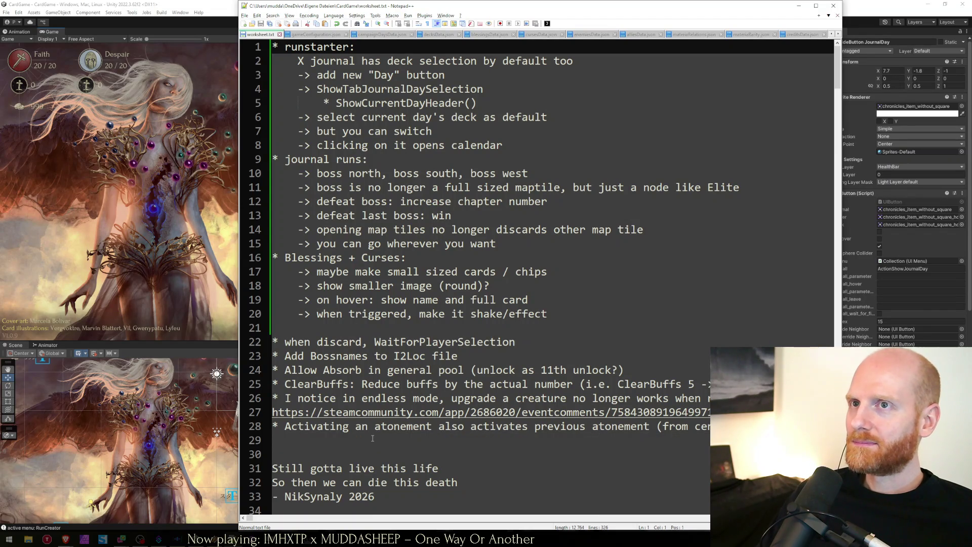
pyautogui.hotkey('alt', 'Tab')
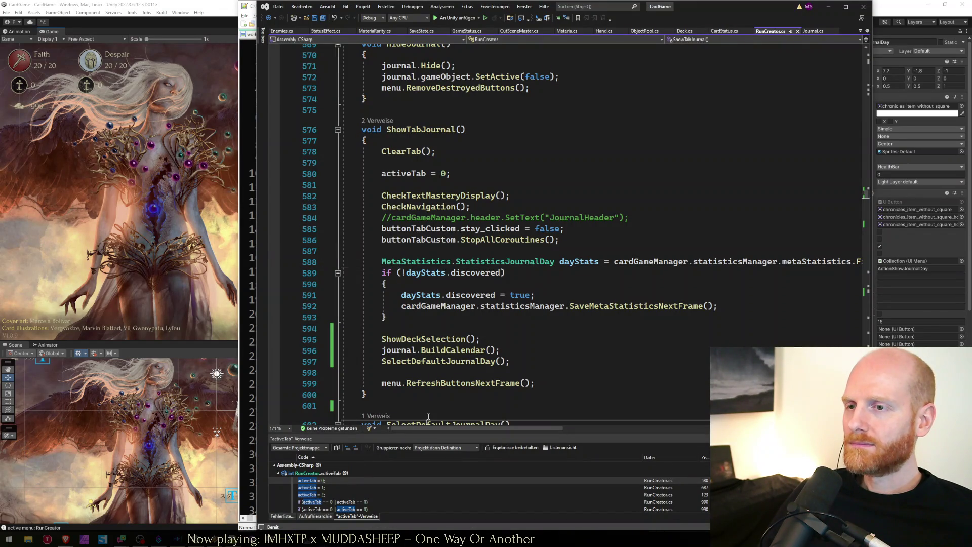
# Save the ShowTabJournal changes in RunCreator.cs and start the game in Unity's Play mode
pyautogui.press('Down')
pyautogui.press('Down')
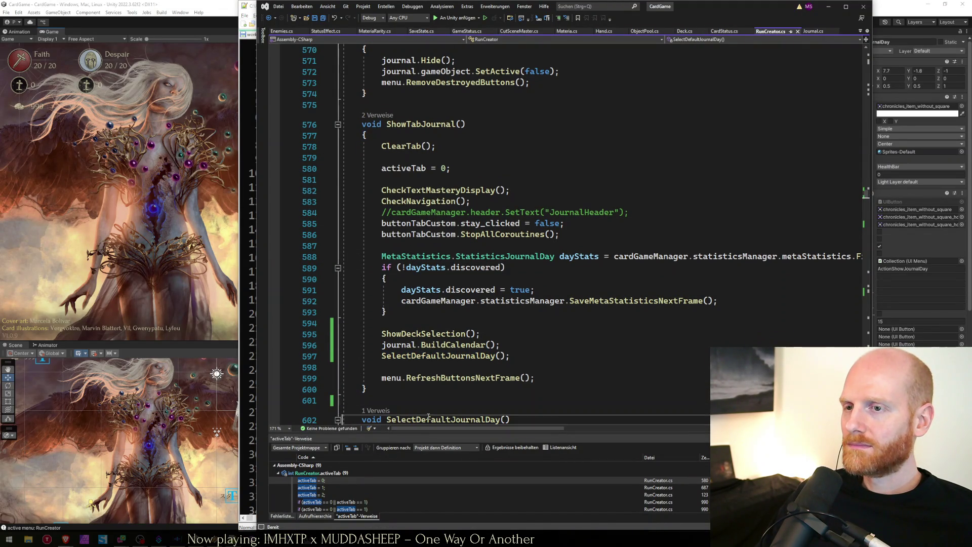
pyautogui.hotkey('ctrl', 's')
pyautogui.scroll(-1, 435, 384)
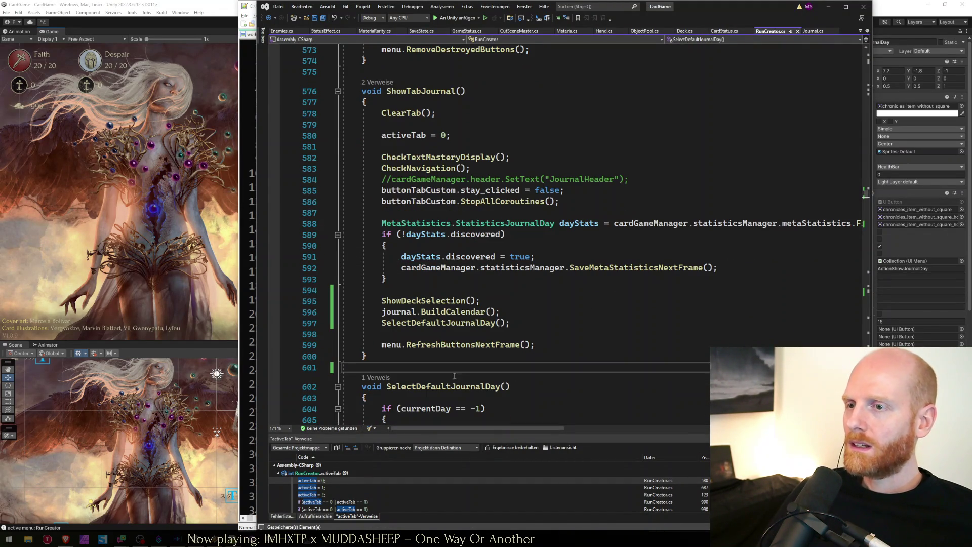
pyautogui.click(442, 359)
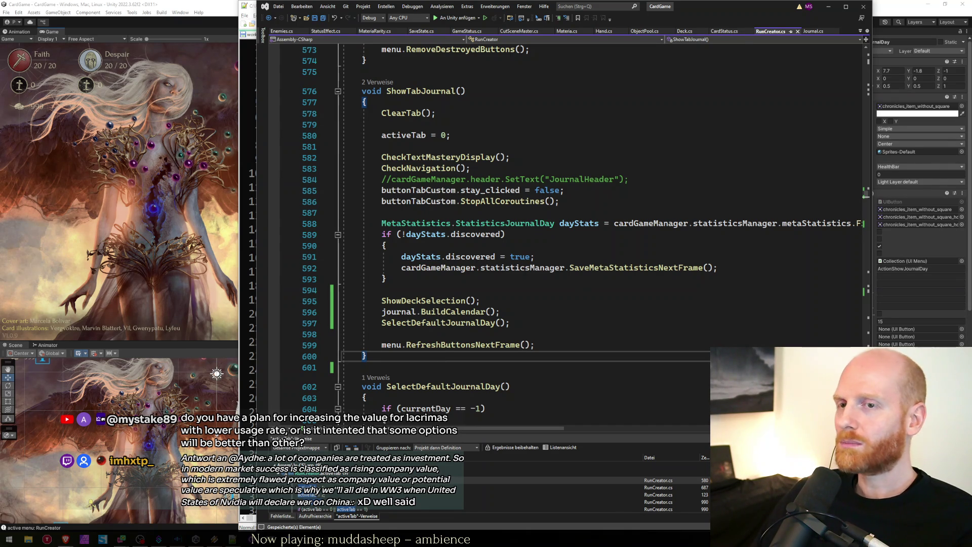
pyautogui.click(70, 186)
pyautogui.click(474, 22)
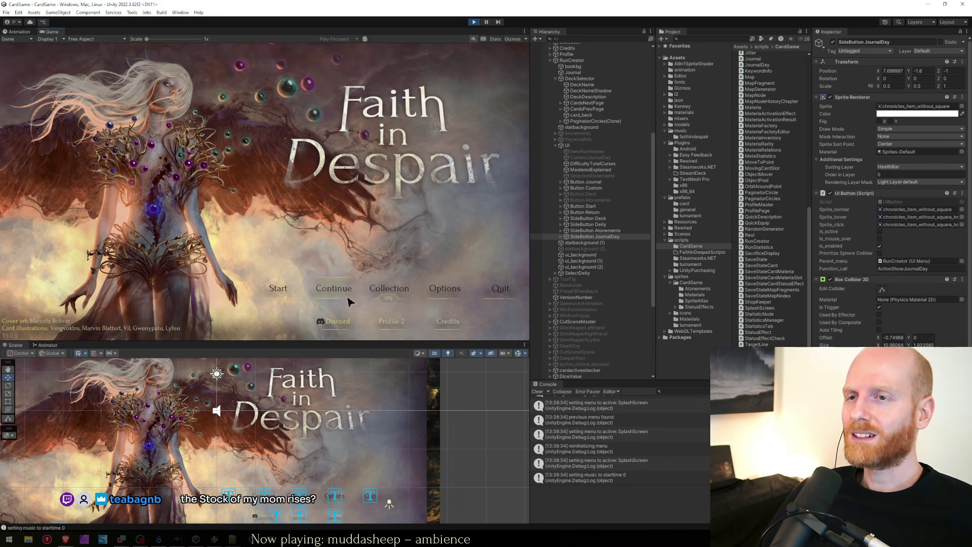
# Continue the saved run from the title screen
pyautogui.click(347, 289)
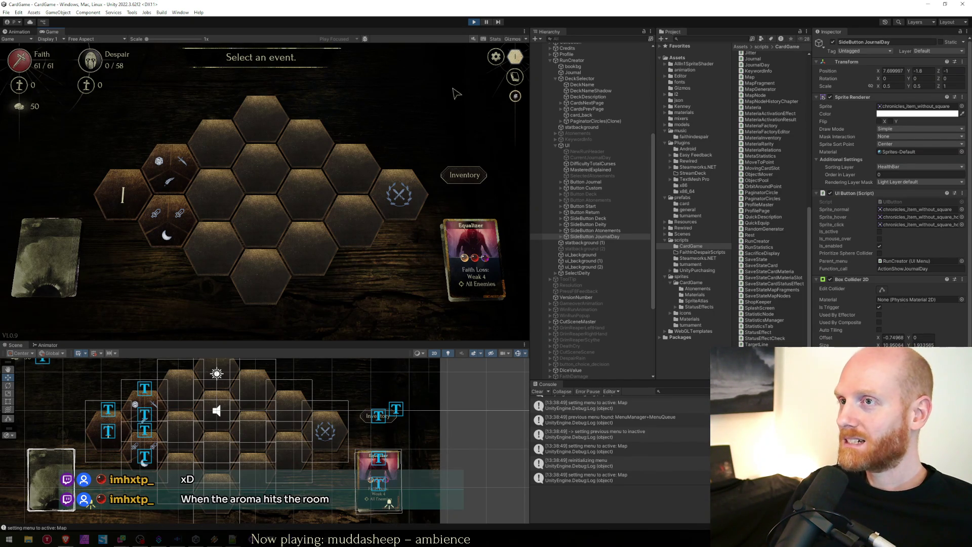
# Maximize the Game view, sort the inventory's lacrima list, then close and reopen the inventory
pyautogui.click(462, 177)
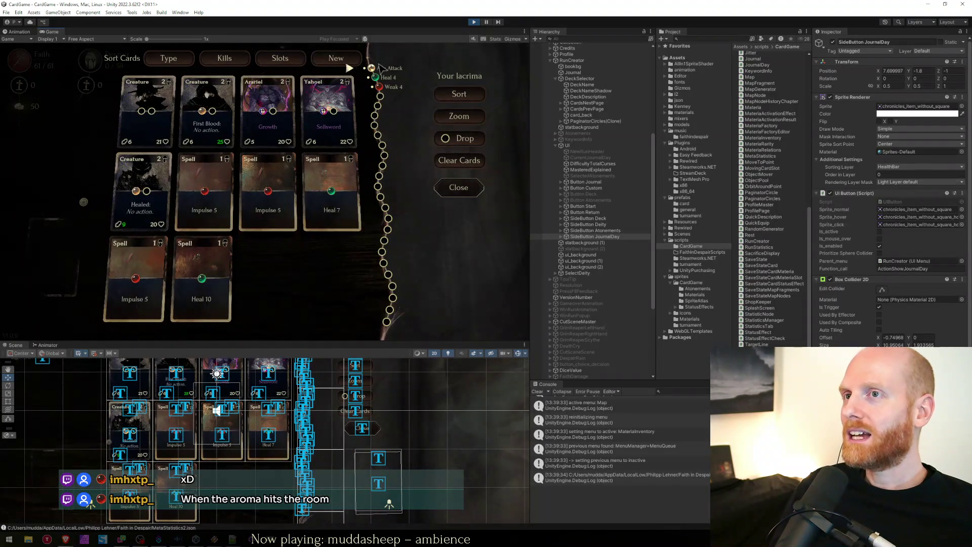
pyautogui.doubleClick(375, 30)
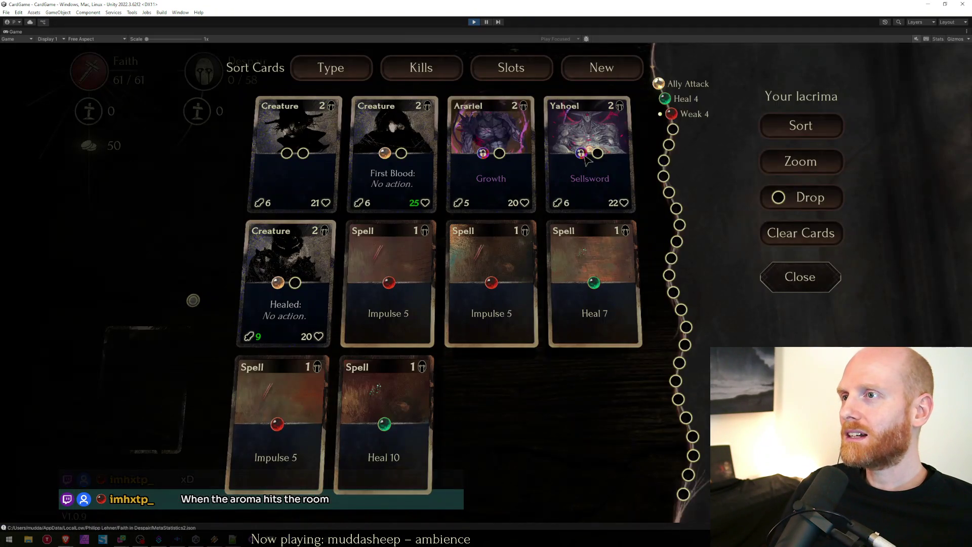
pyautogui.moveTo(386, 153)
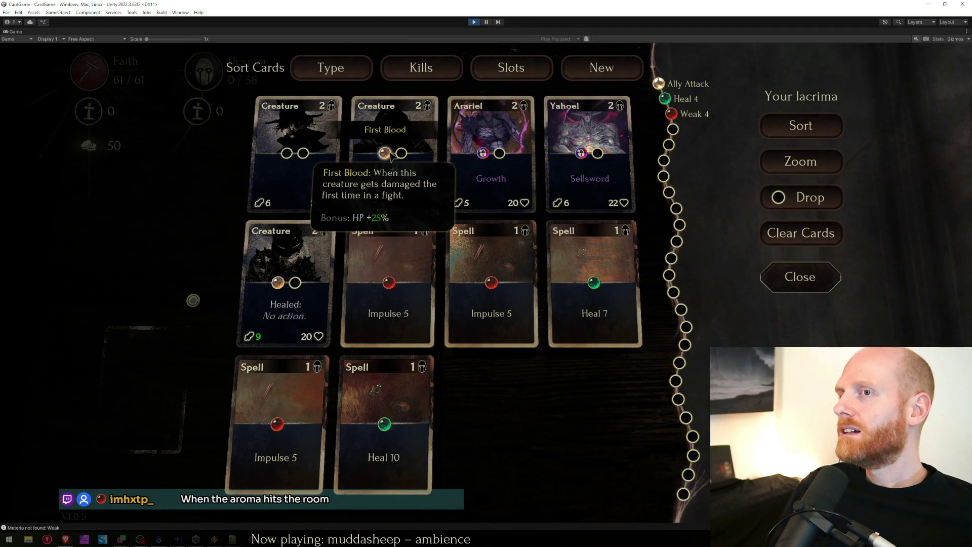
pyautogui.moveTo(279, 289)
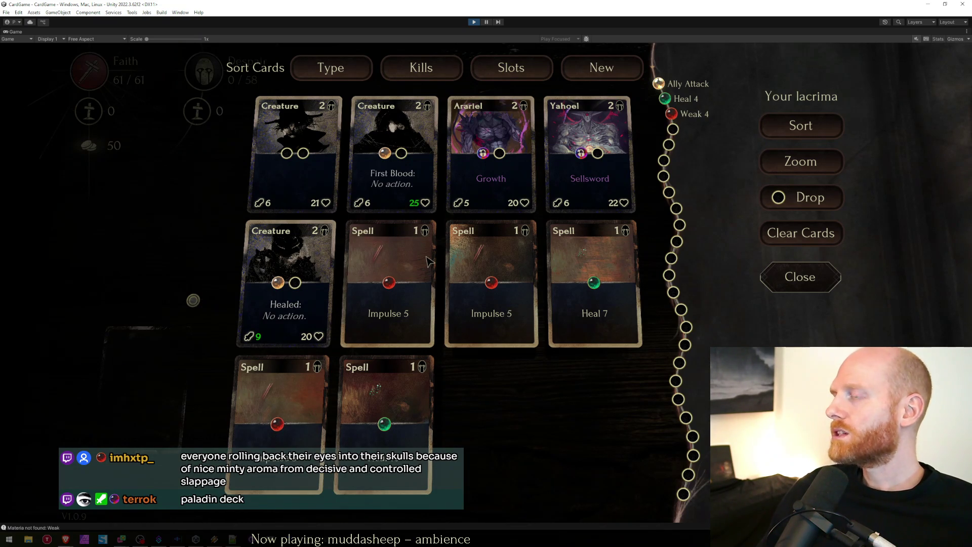
pyautogui.click(802, 128)
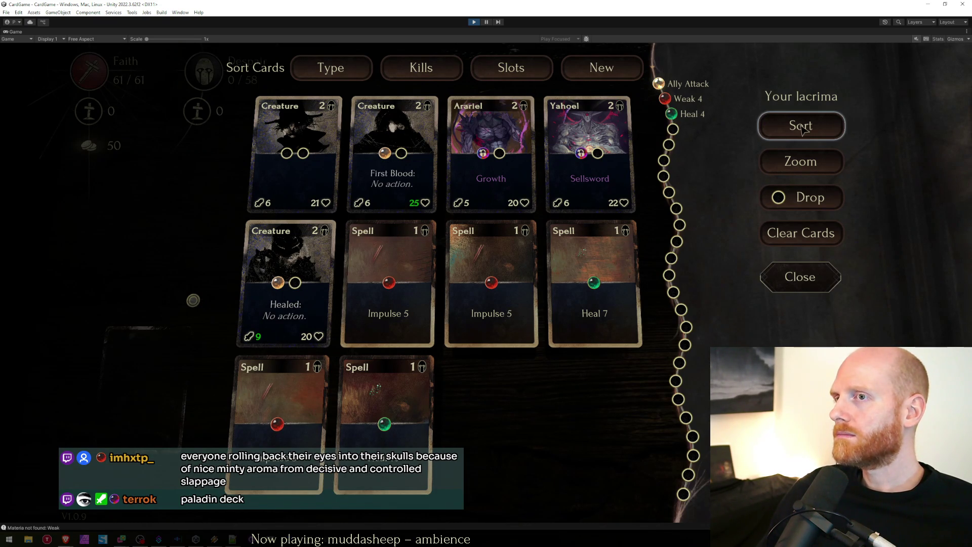
pyautogui.click(784, 287)
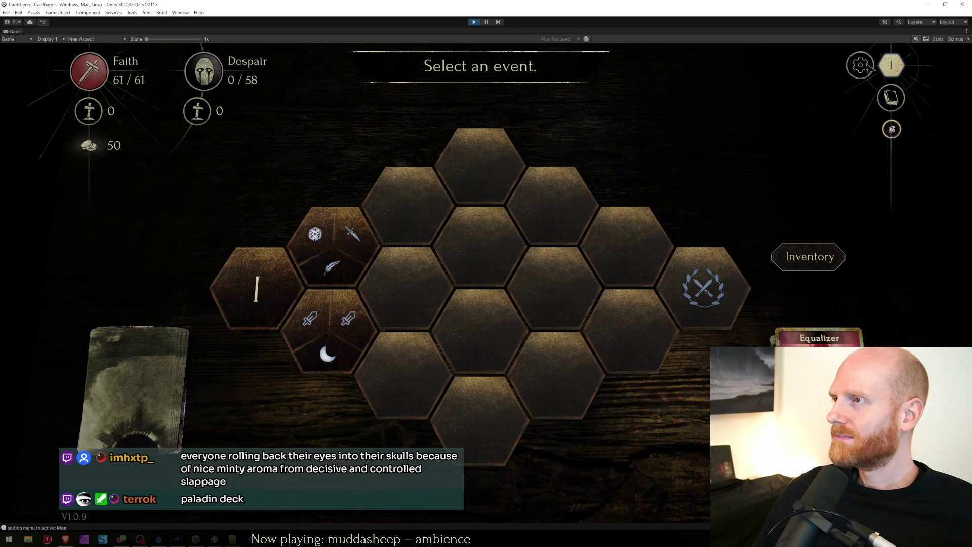
pyautogui.click(801, 261)
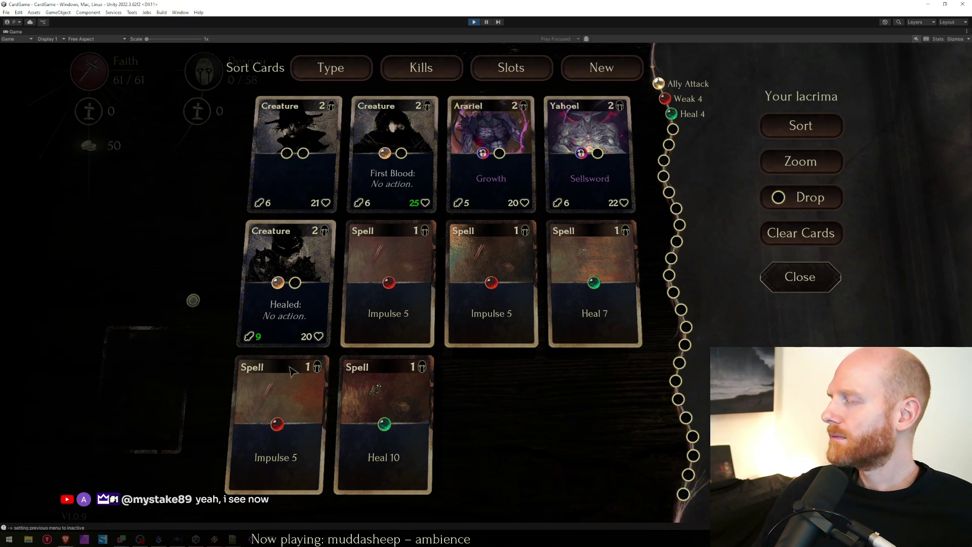
# Read the card orbs' bonus tooltips, close the inventory, exit Play mode and return to Visual Studio
pyautogui.moveTo(280, 284)
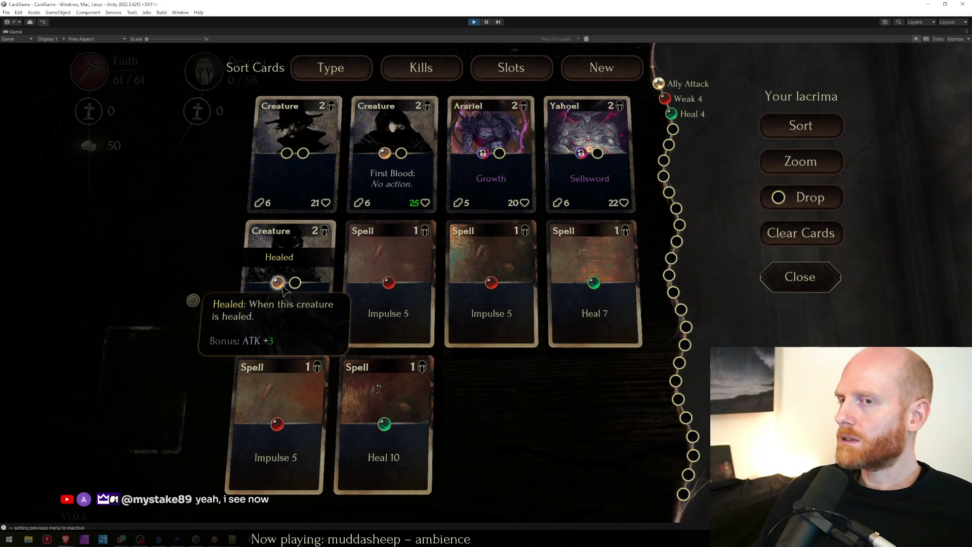
pyautogui.moveTo(392, 152)
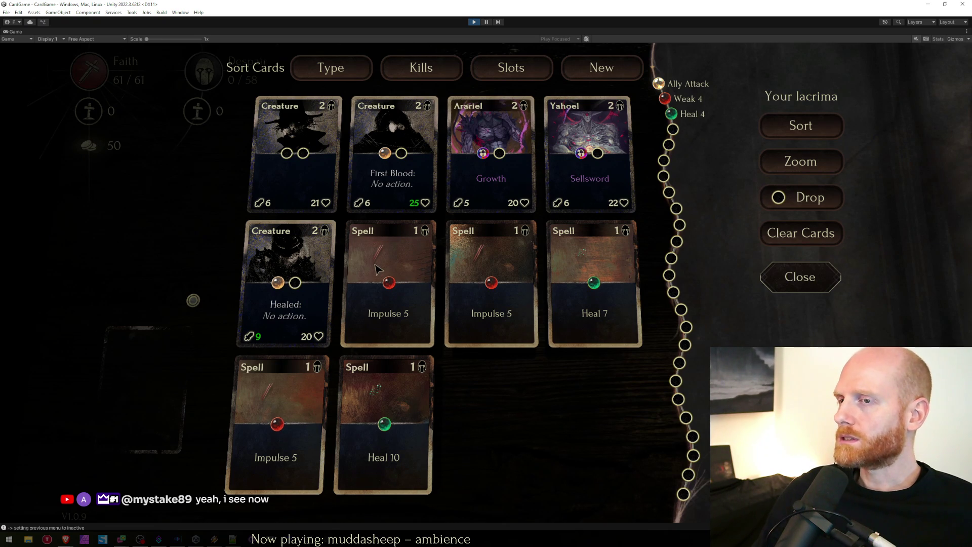
pyautogui.press('Escape')
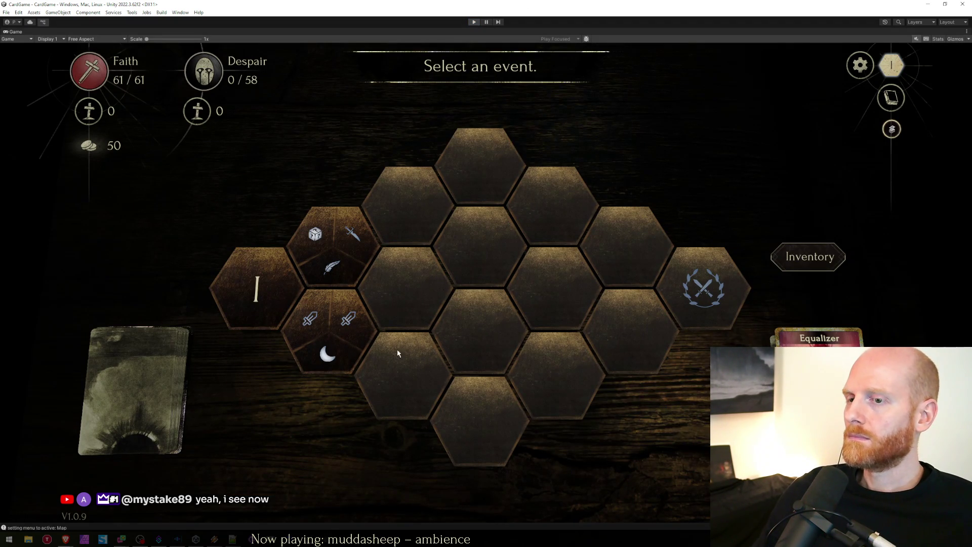
pyautogui.hotkey('ctrl', 'p')
pyautogui.hotkey('alt', 'Tab')
pyautogui.click(457, 289)
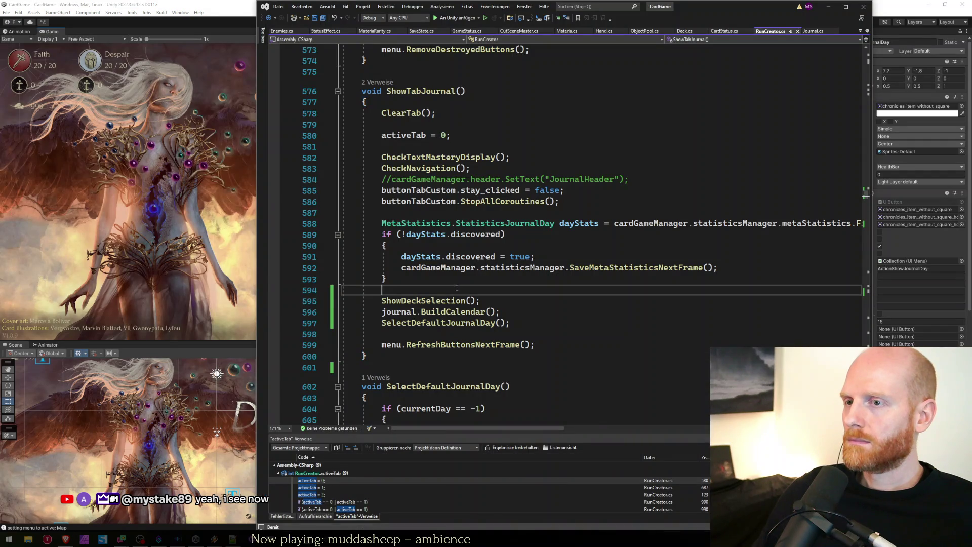
# Compare the Function_call of SideButton JournalDay and SideButton Atonements, then start Play mode
pyautogui.click(178, 258)
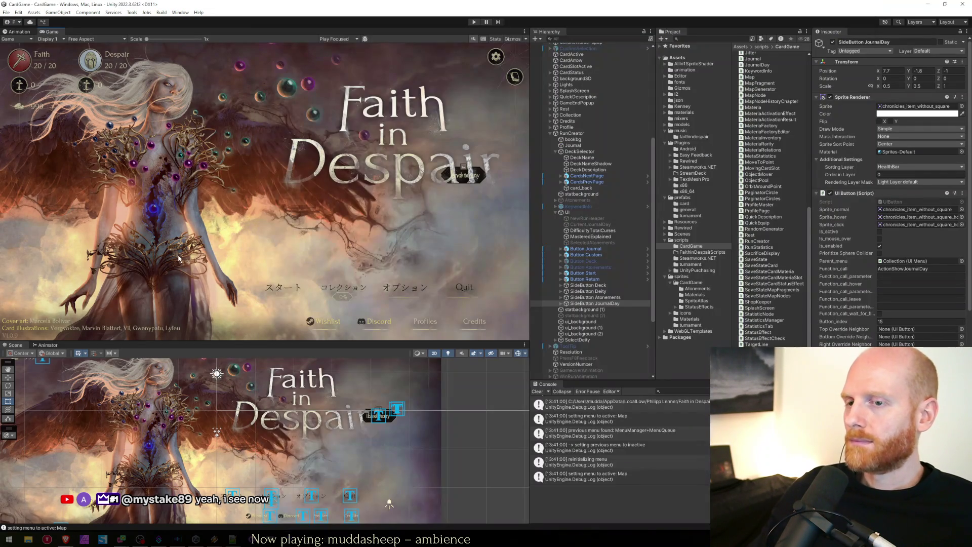
pyautogui.click(596, 297)
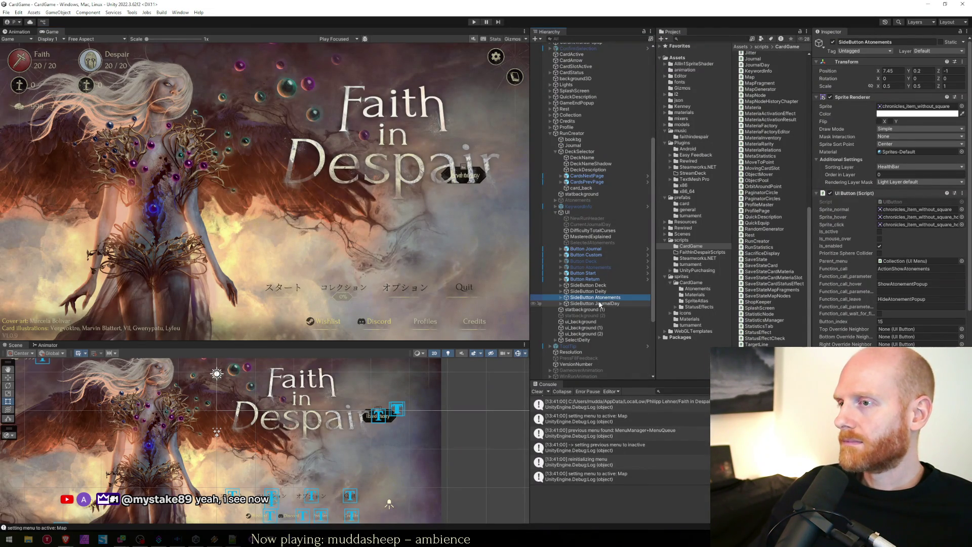
pyautogui.click(600, 303)
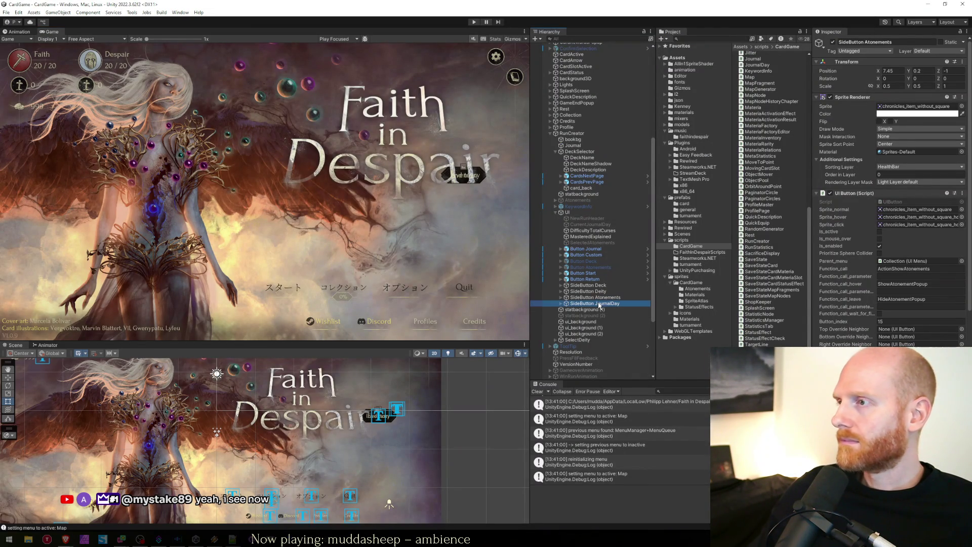
pyautogui.click(625, 299)
pyautogui.click(471, 22)
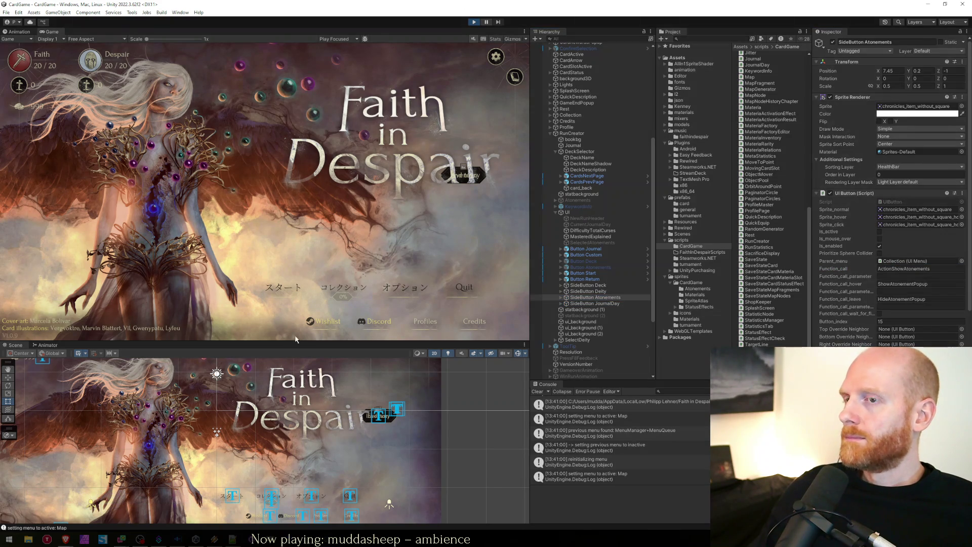
# Search RunCreator.cs for ActionShowDeck and start a new line below ActionShowAtonements
pyautogui.hotkey('alt', 'Tab')
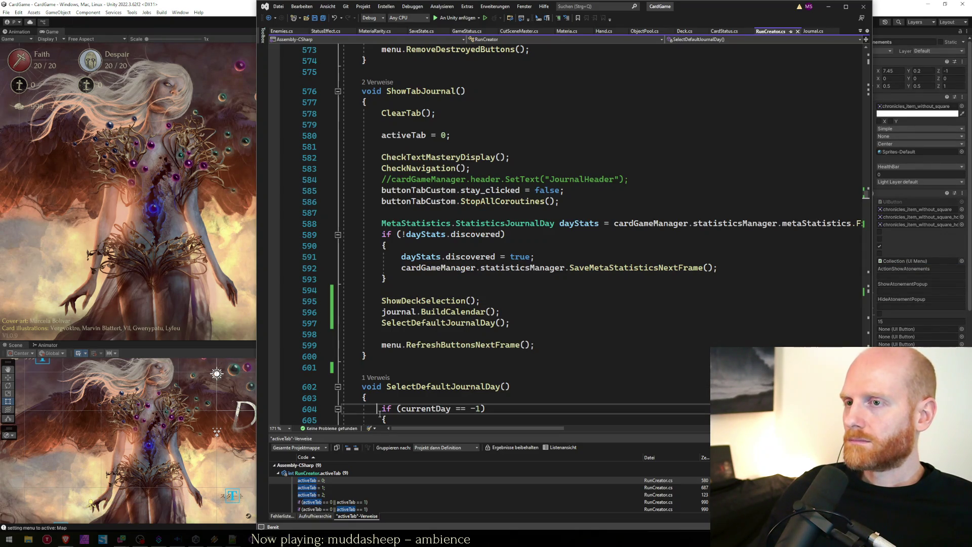
pyautogui.hotkey('ctrl', 'Tab')
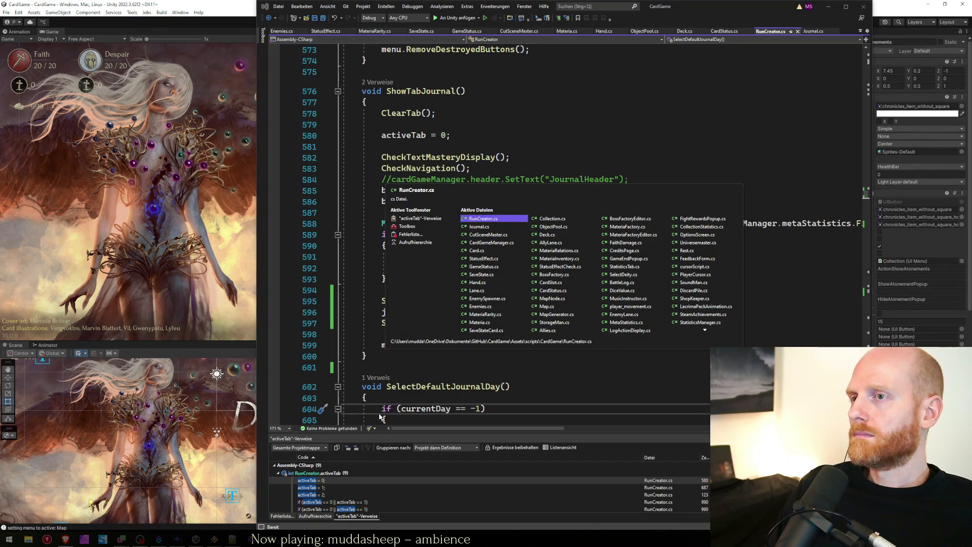
pyautogui.press('Escape')
pyautogui.hotkey('ctrl', 'f')
pyautogui.press('BackSpace')
pyautogui.press('BackSpace')
pyautogui.press('BackSpace')
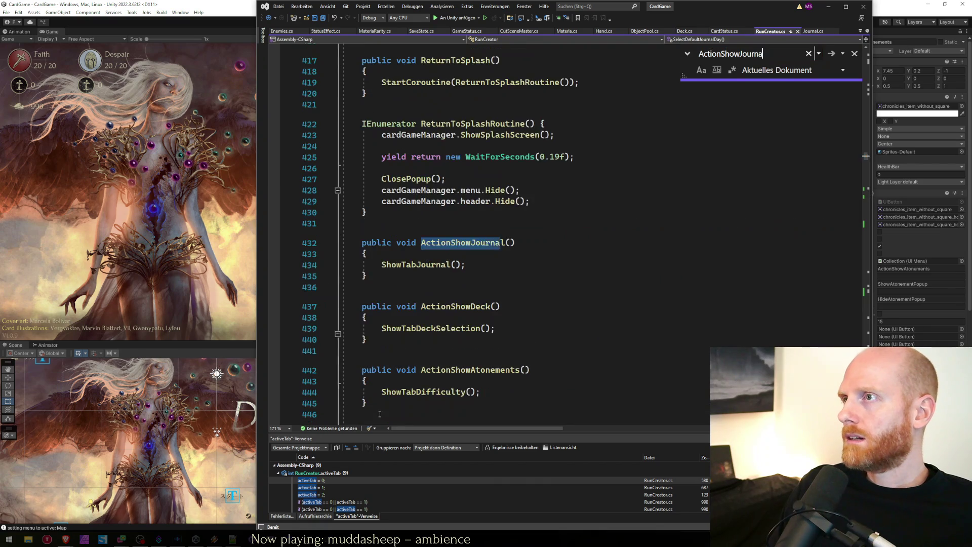
pyautogui.write('Deck')
pyautogui.press('Return')
pyautogui.press('Escape')
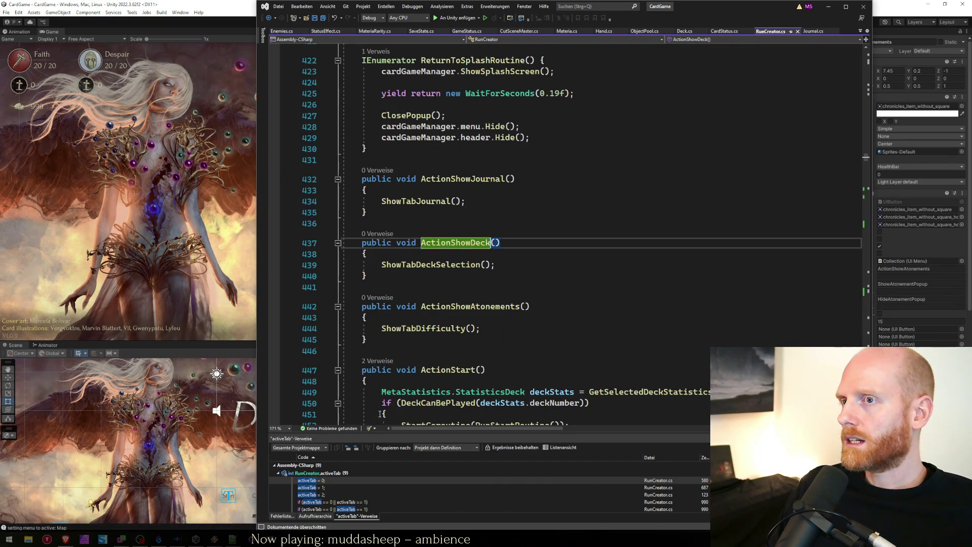
pyautogui.press('Down')
pyautogui.press('Down')
pyautogui.press('Down')
pyautogui.press('Down')
pyautogui.press('Return')
pyautogui.press('Return')
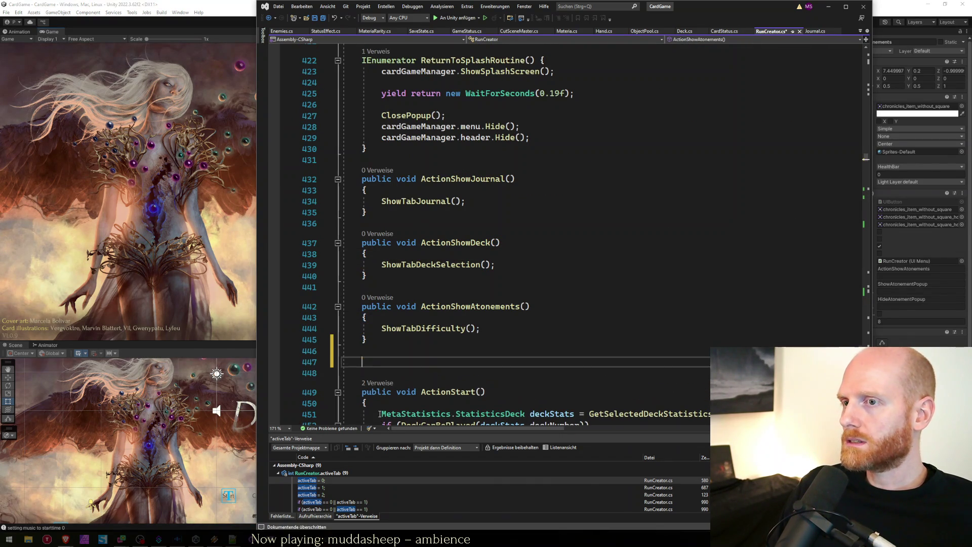
# Write public void ActionShowJournalDay() calling ShowTabJournalDay(), and save the file
pyautogui.write('publiv')
pyautogui.write(' void ActionShowJournalDay()')
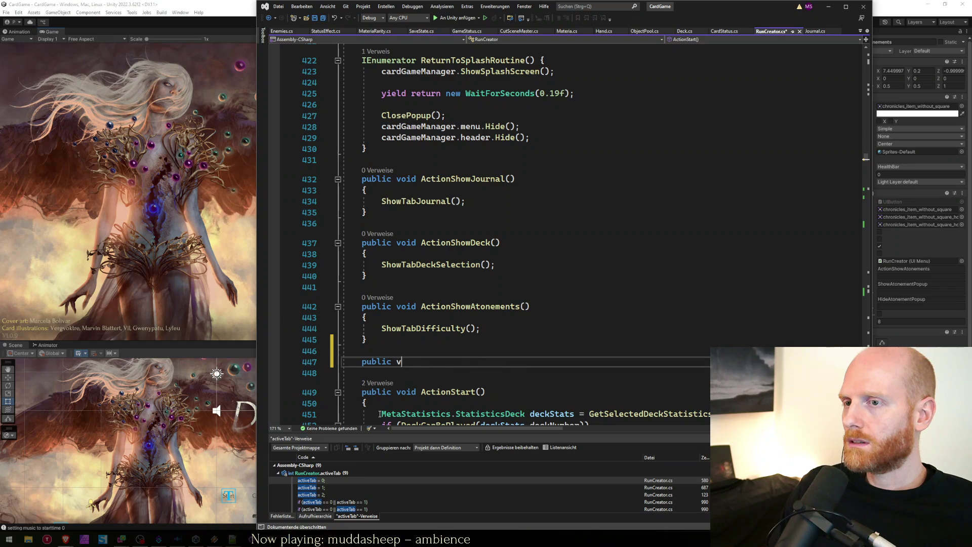
pyautogui.press('Return')
pyautogui.write('{')
pyautogui.press('Return')
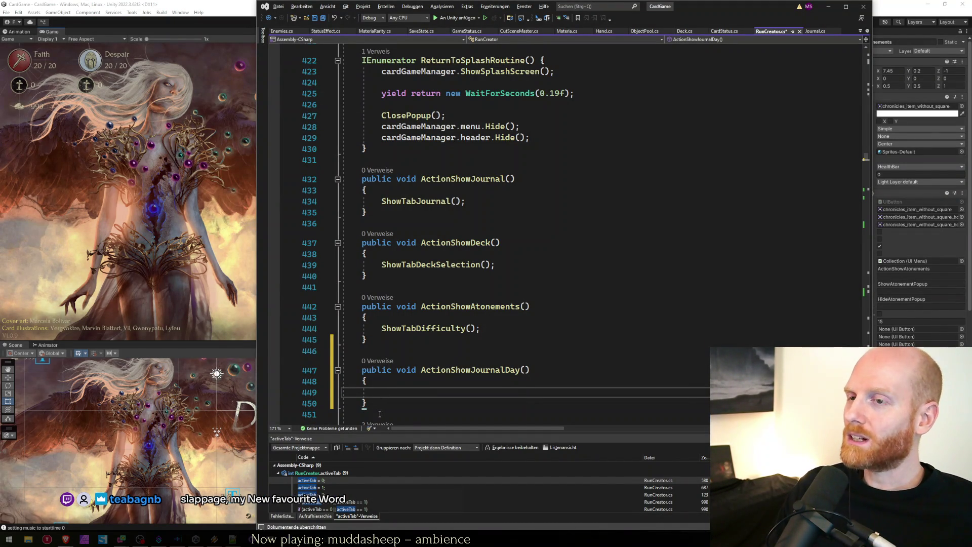
pyautogui.write('Show')
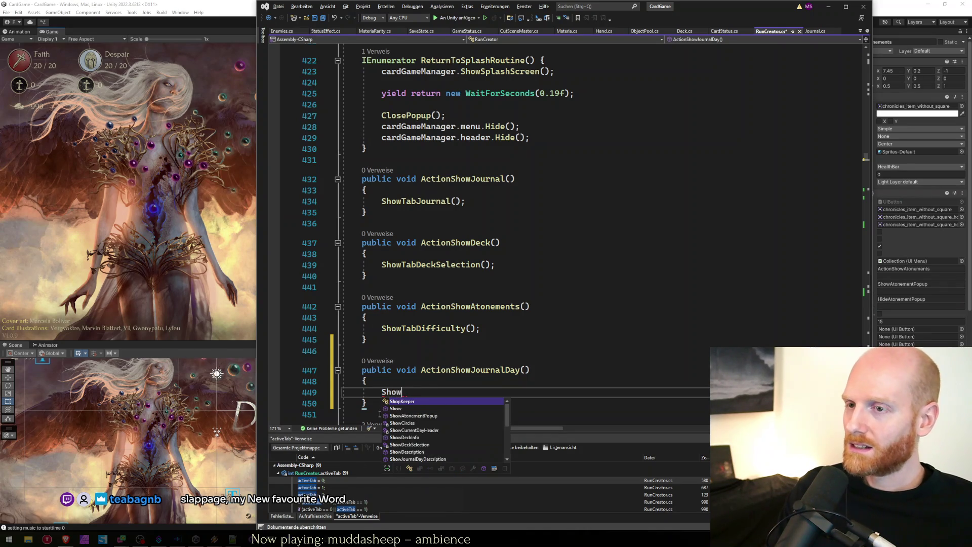
pyautogui.write('TabJourna')
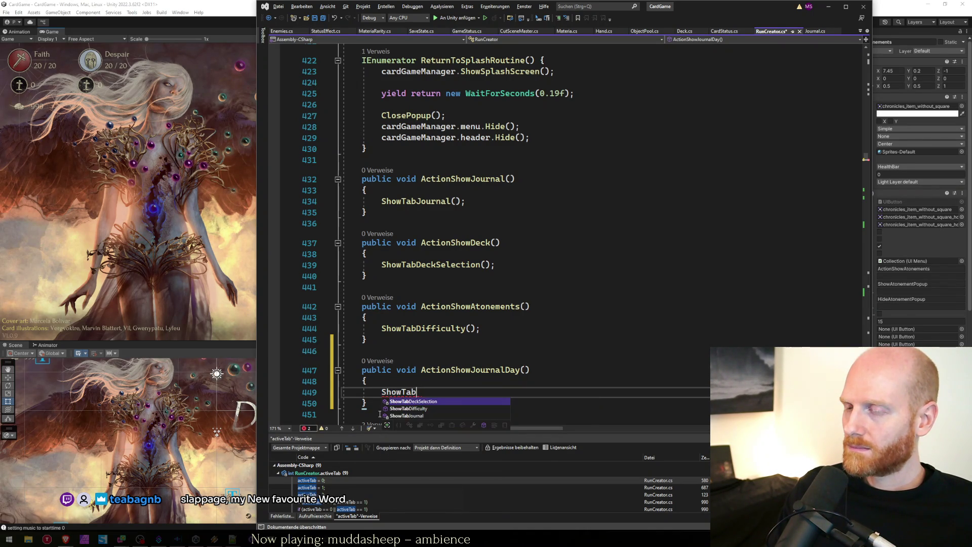
pyautogui.write('lDay();')
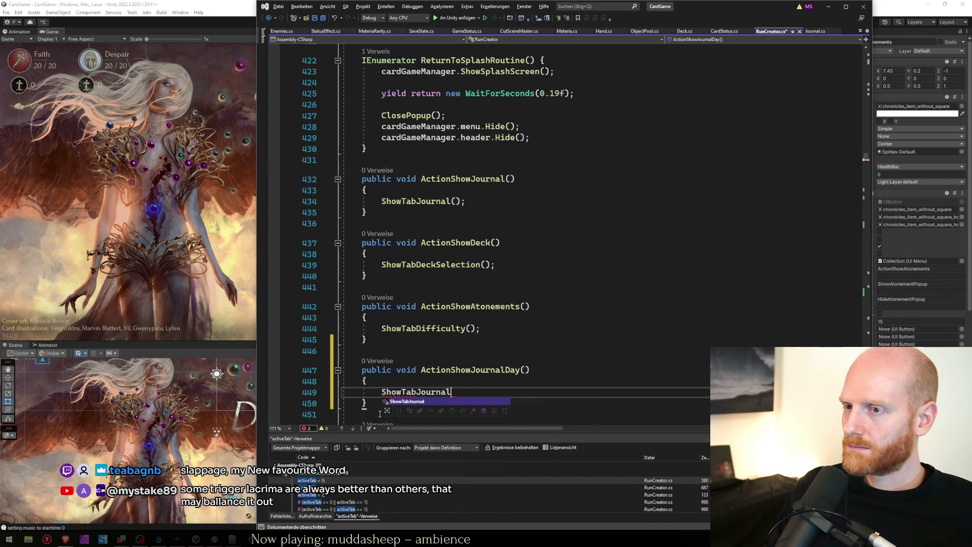
pyautogui.hotkey('ctrl', 's')
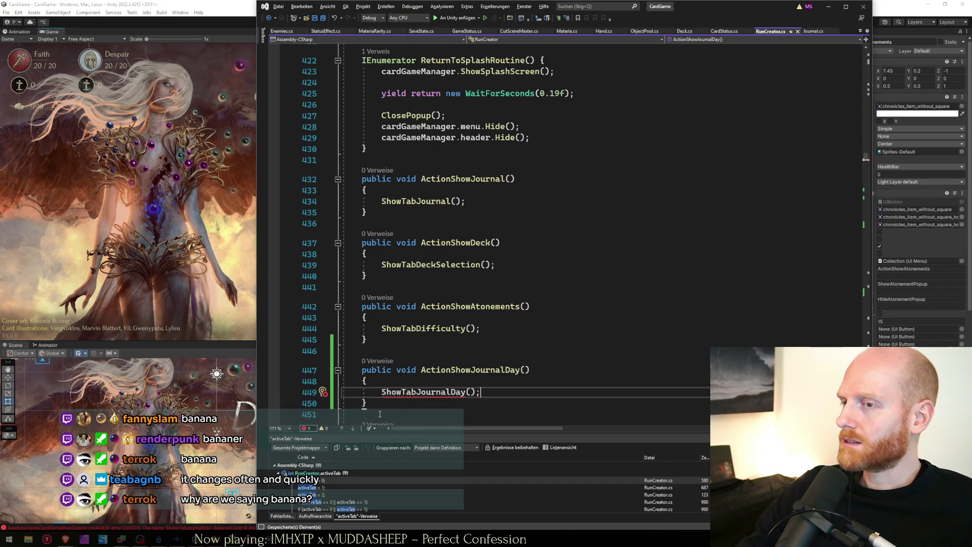
# Move through the new ActionShowJournalDay method and down past its closing brace
pyautogui.press('Up')
pyautogui.press('Down')
pyautogui.press('Down')
pyautogui.press('Down')
pyautogui.press('Up')
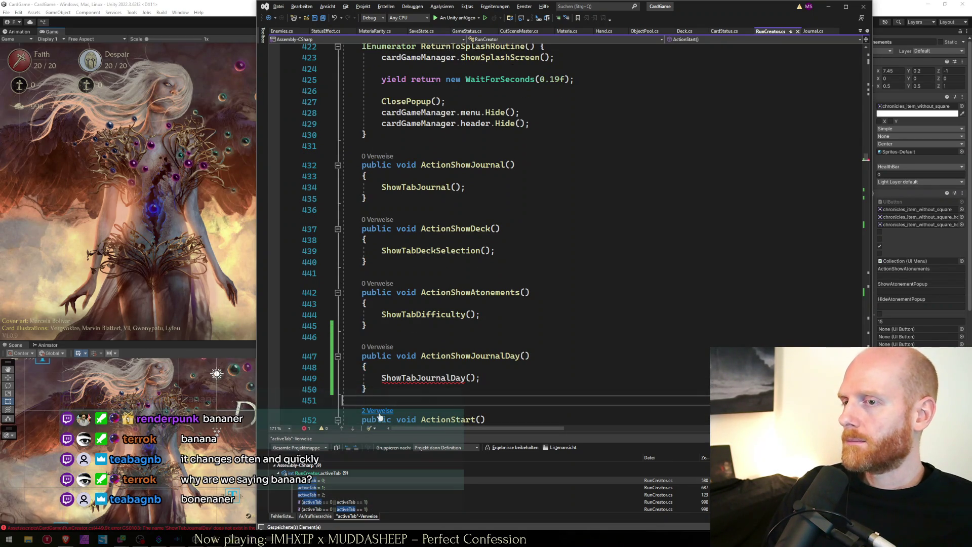
pyautogui.press('Up')
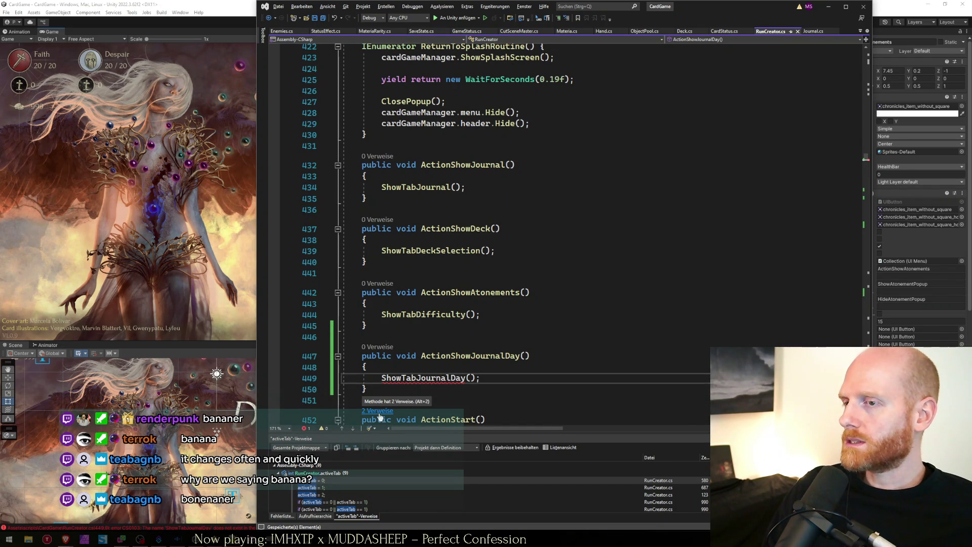
pyautogui.press('Down')
pyautogui.press('Up')
pyautogui.press('Down')
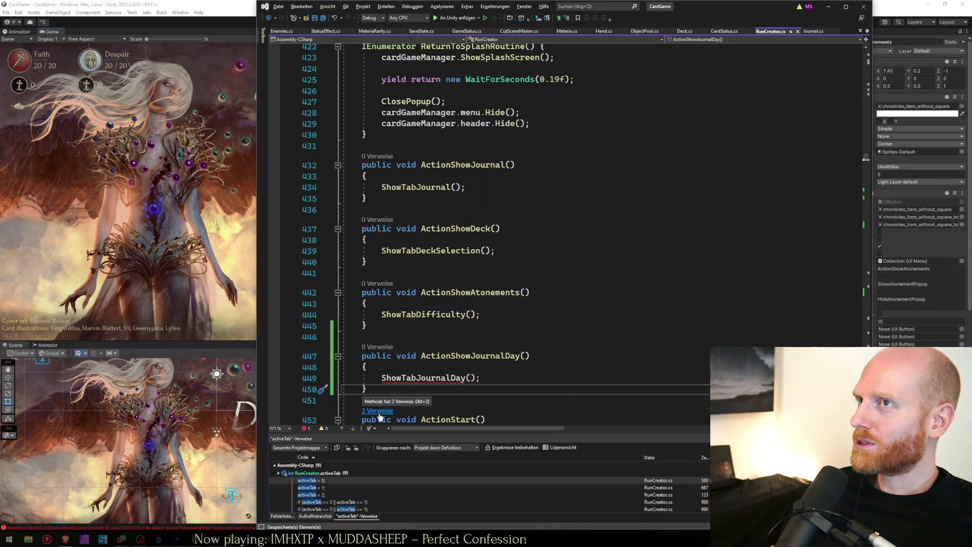
pyautogui.press('Down')
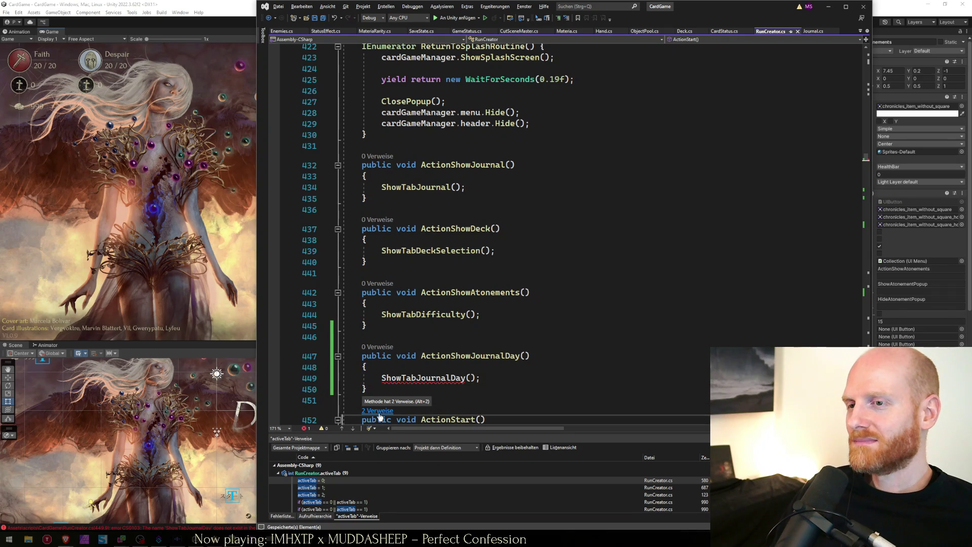
pyautogui.press('Down')
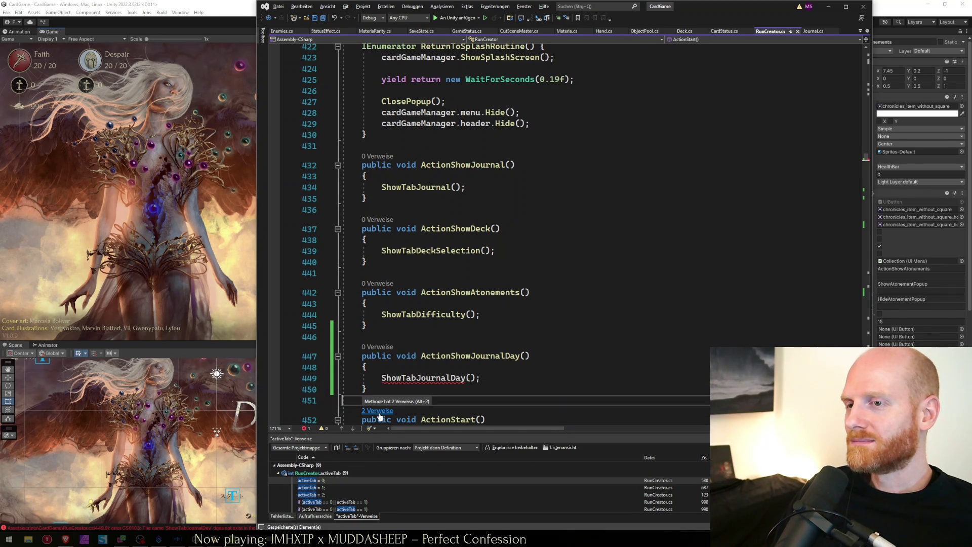
# Jump from the ShowTabDifficulty call to its method definition in RunCreator.cs
pyautogui.scroll(-1, 427, 364)
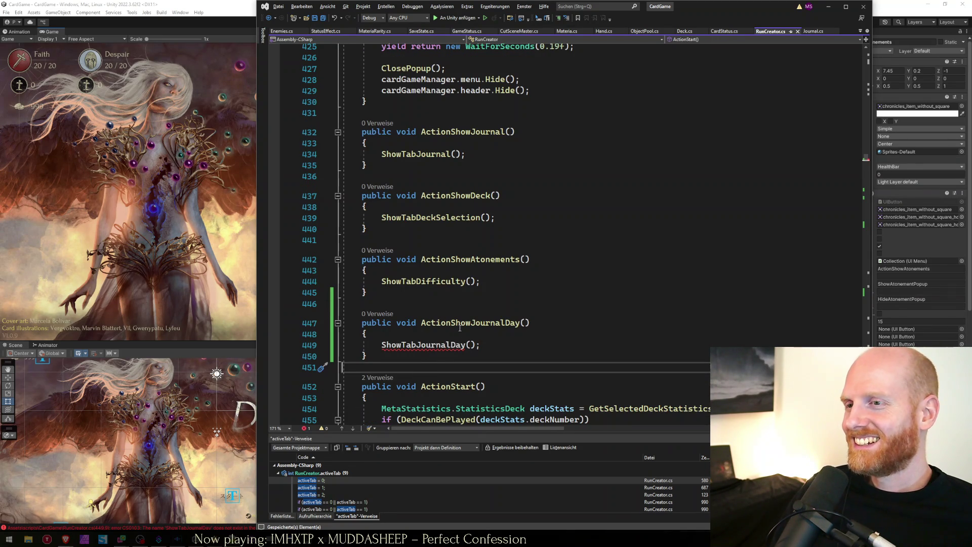
pyautogui.doubleClick(436, 346)
pyautogui.click(513, 350)
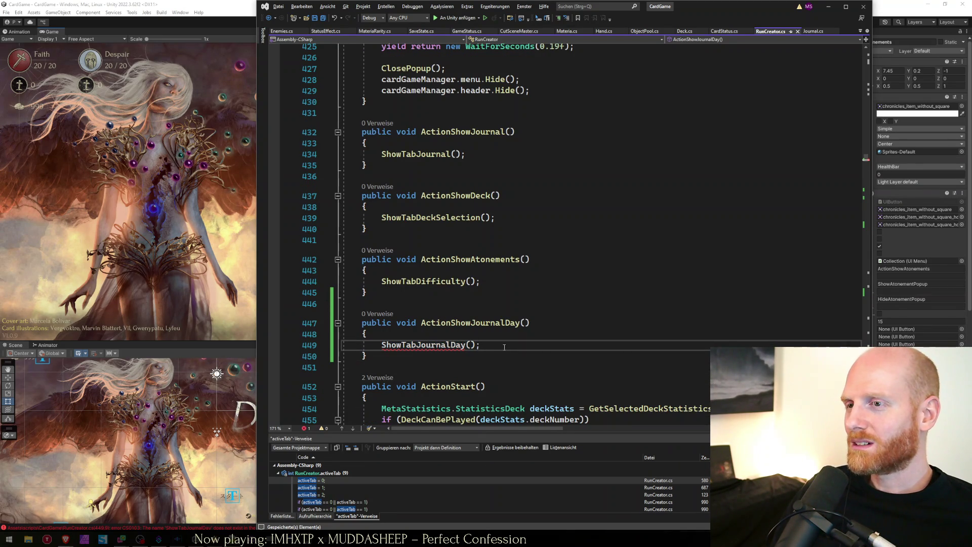
pyautogui.doubleClick(432, 344)
pyautogui.doubleClick(423, 282)
pyautogui.press('F12')
pyautogui.click(496, 208)
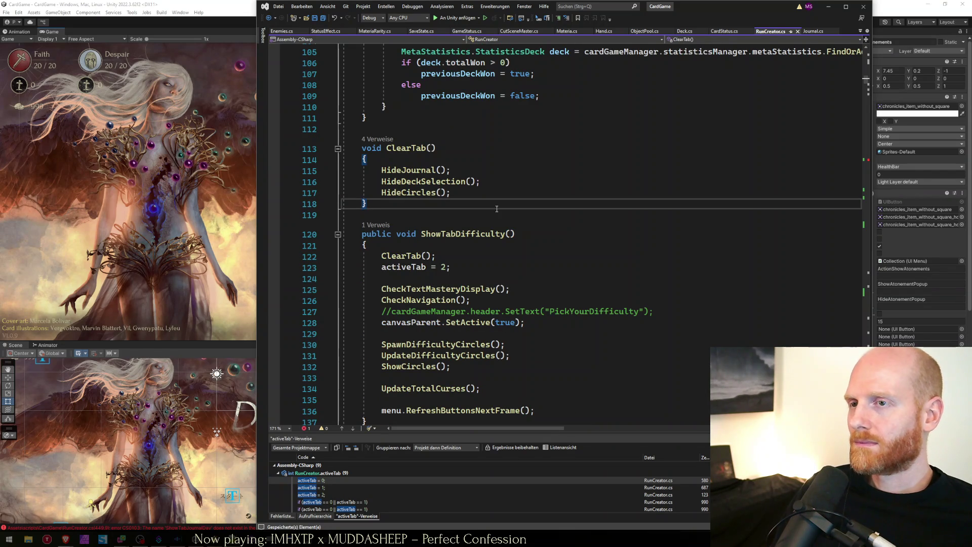
pyautogui.press('Return')
pyautogui.press('Return')
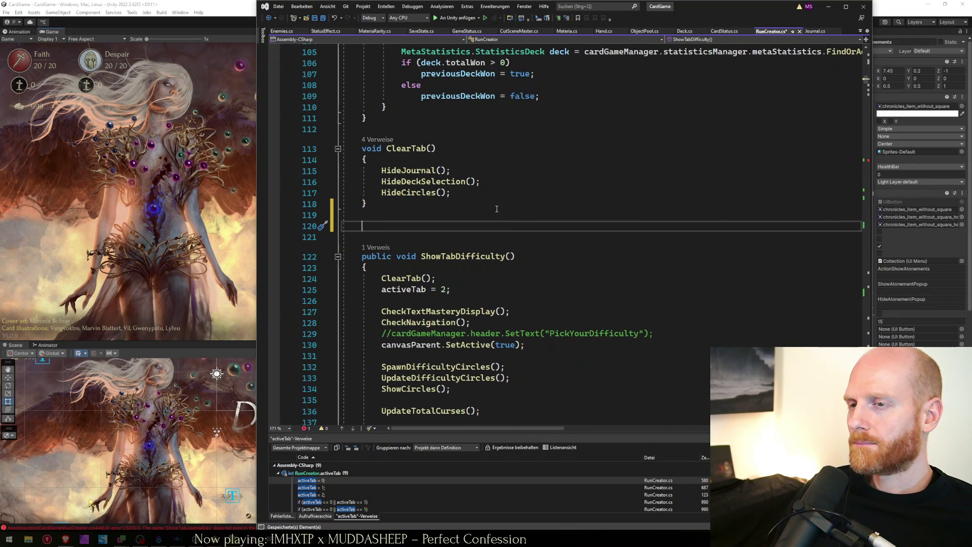
pyautogui.scroll(-5, 496, 208)
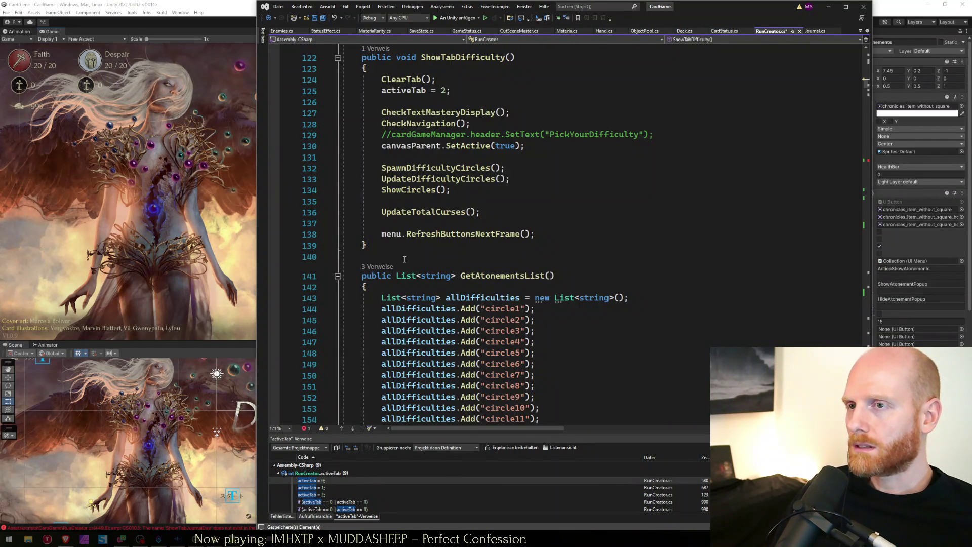
pyautogui.scroll(3, 371, 350)
# Select the whole ShowTabDifficulty method and tidy the blank lines above it
pyautogui.moveTo(371, 350)
pyautogui.mouseDown()
pyautogui.moveTo(344, 169)
pyautogui.moveTo(298, 166)
pyautogui.mouseUp()
pyautogui.hotkey('ctrl', 'c')
pyautogui.click(411, 117)
pyautogui.press('Down')
pyautogui.hotkey('shift', 'Down')
pyautogui.hotkey('shift', 'Down')
pyautogui.press('Delete')
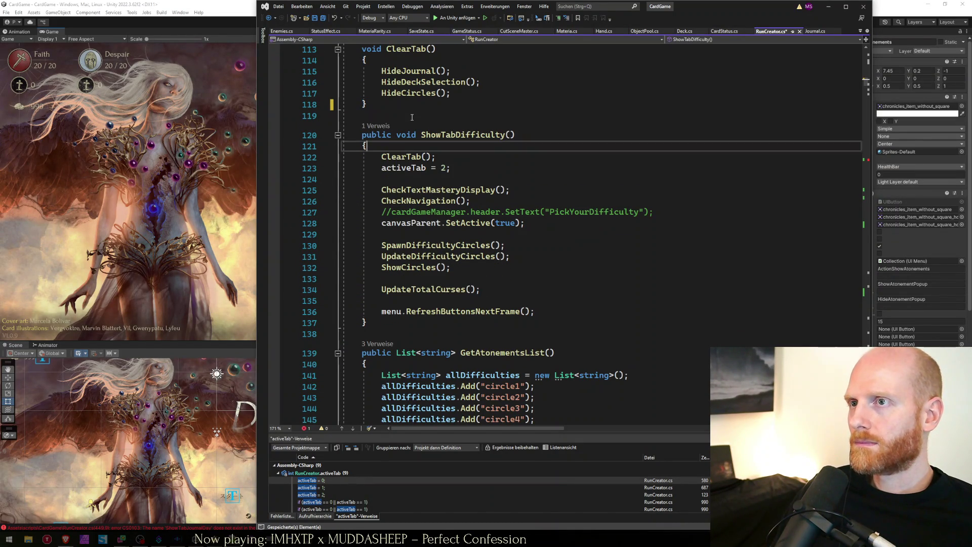
pyautogui.press('Down')
pyautogui.press('Down')
pyautogui.press('Down')
pyautogui.press('Return')
# Paste a copy of ShowTabDifficulty directly below its closing brace
pyautogui.press('Up')
pyautogui.press('BackSpace')
pyautogui.press('Down')
pyautogui.press('Down')
pyautogui.press('Down')
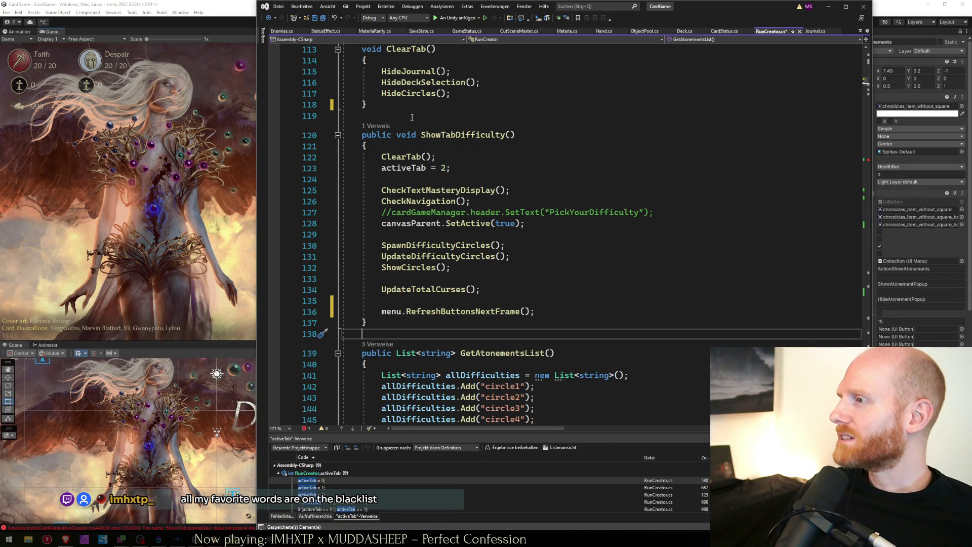
pyautogui.press('Return')
pyautogui.press('Up')
pyautogui.press('Return')
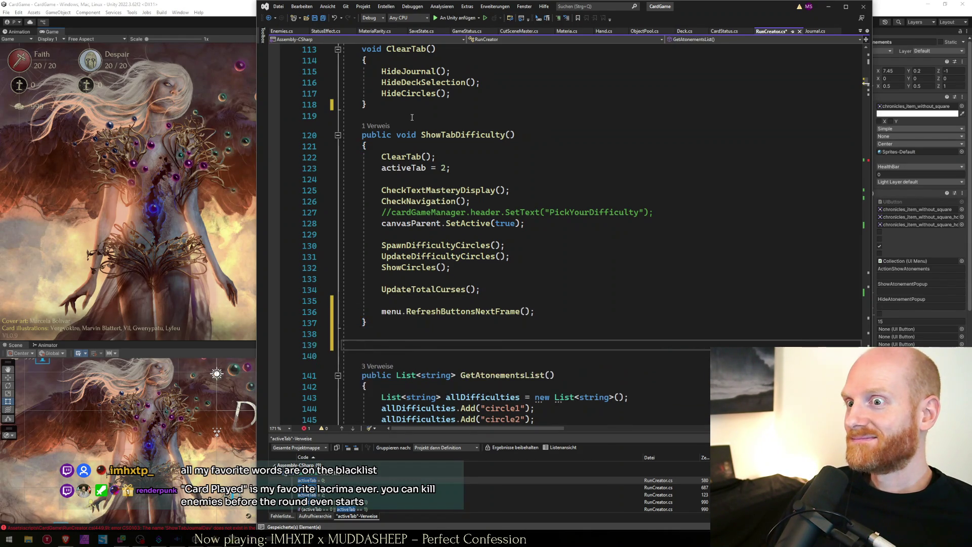
pyautogui.hotkey('ctrl', 'v')
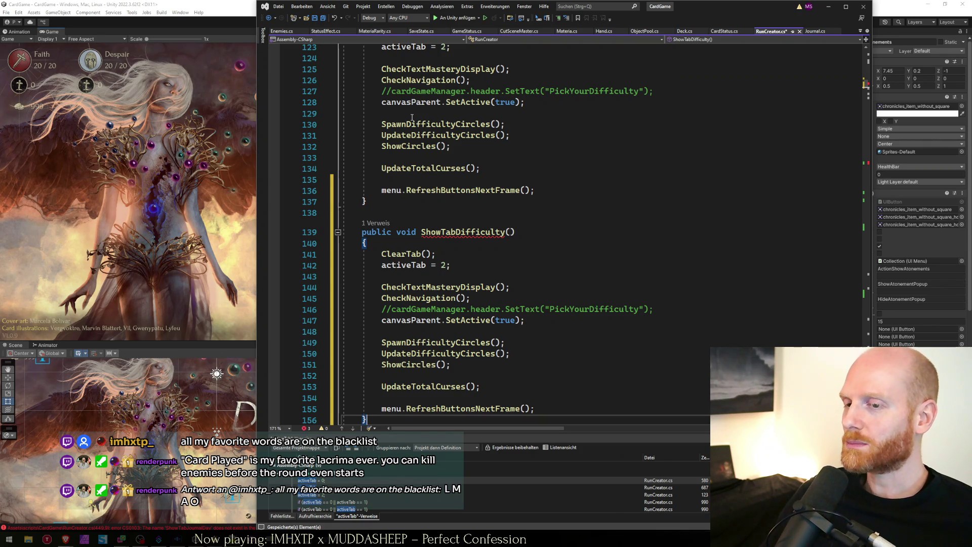
# Rename the duplicated method to ShowTab
pyautogui.scroll(-5, 471, 279)
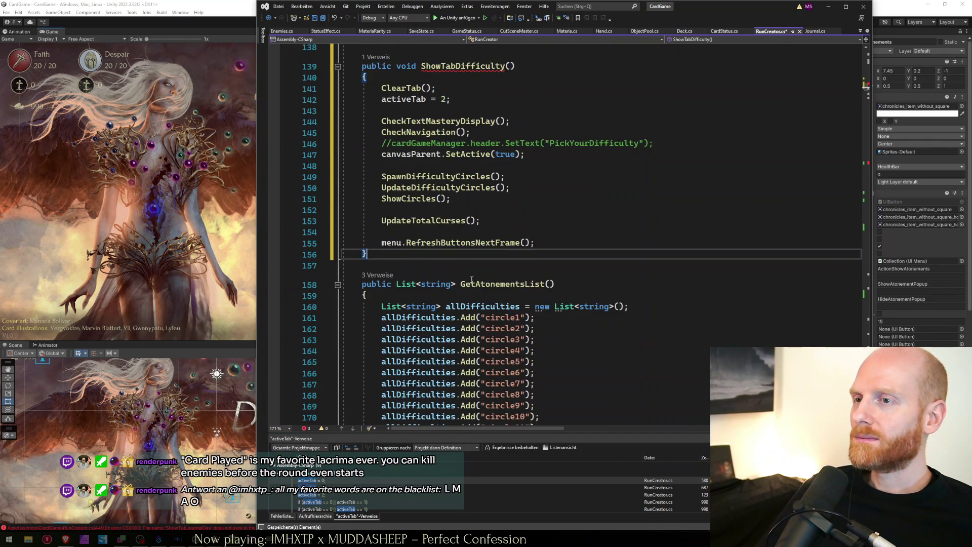
pyautogui.scroll(5, 472, 280)
pyautogui.scroll(4, 471, 279)
pyautogui.doubleClick(463, 146)
pyautogui.doubleClick(474, 366)
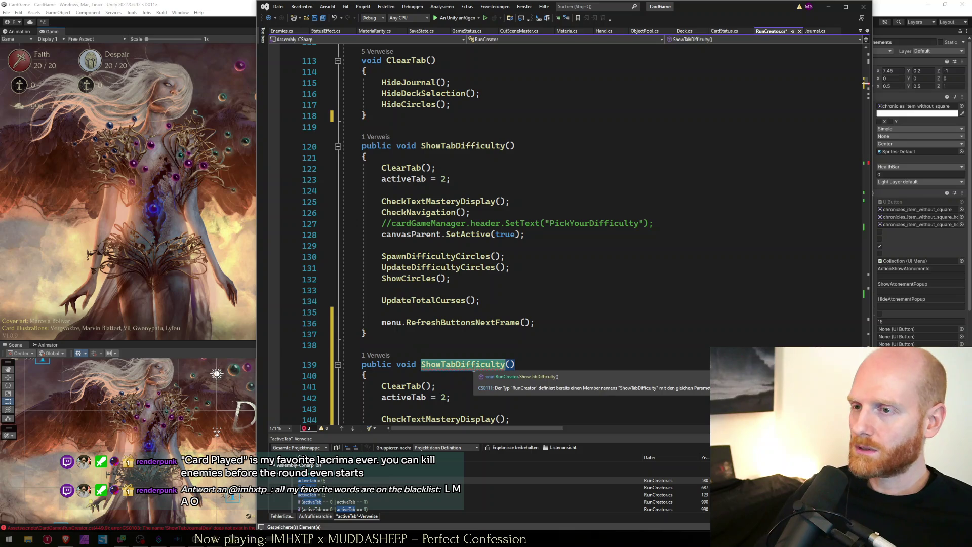
pyautogui.moveTo(474, 369)
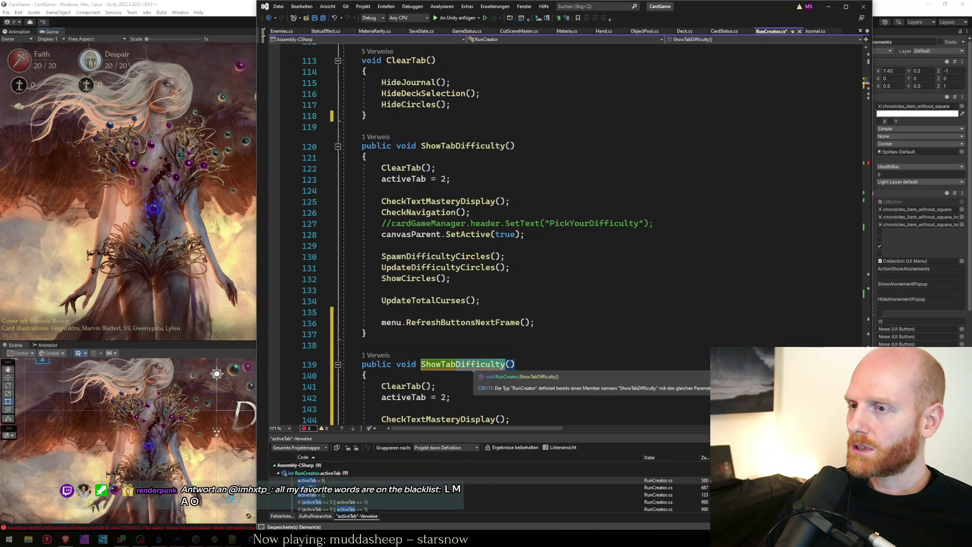
pyautogui.write('ShowTab')
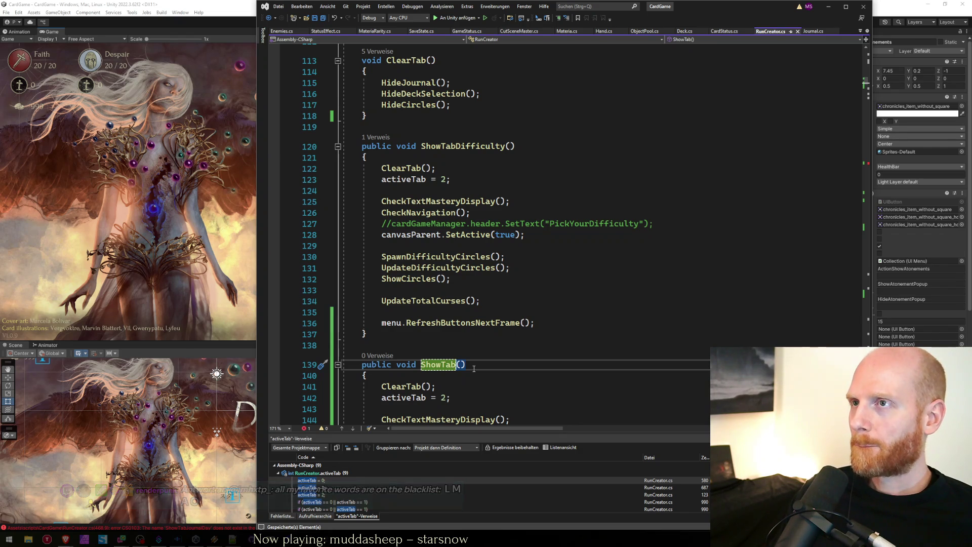
# In Unity, check SideButton JournalDay's click function, ActionShowJournalDay
pyautogui.hotkey('ctrl', 'Tab')
pyautogui.hotkey('ctrl', 'Tab')
pyautogui.hotkey('alt', 'Tab')
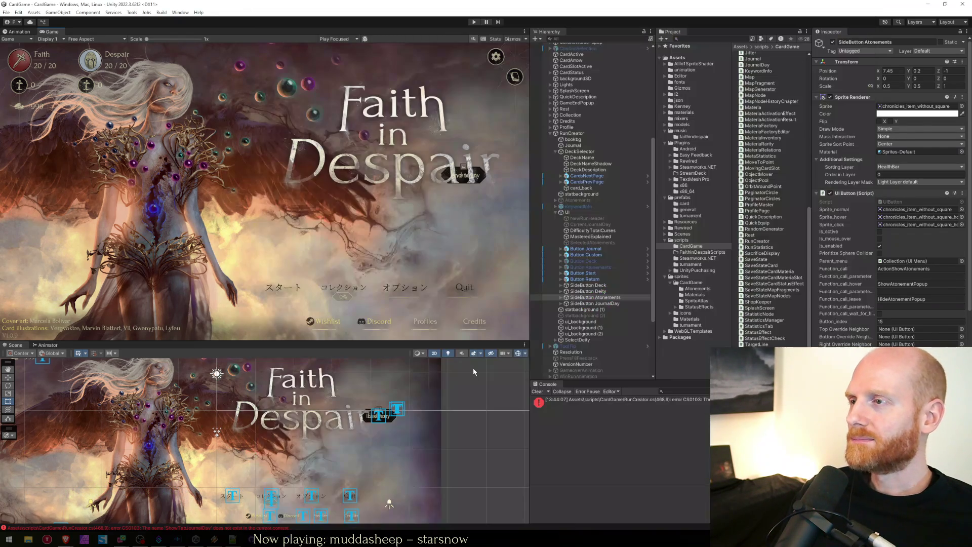
pyautogui.click(547, 302)
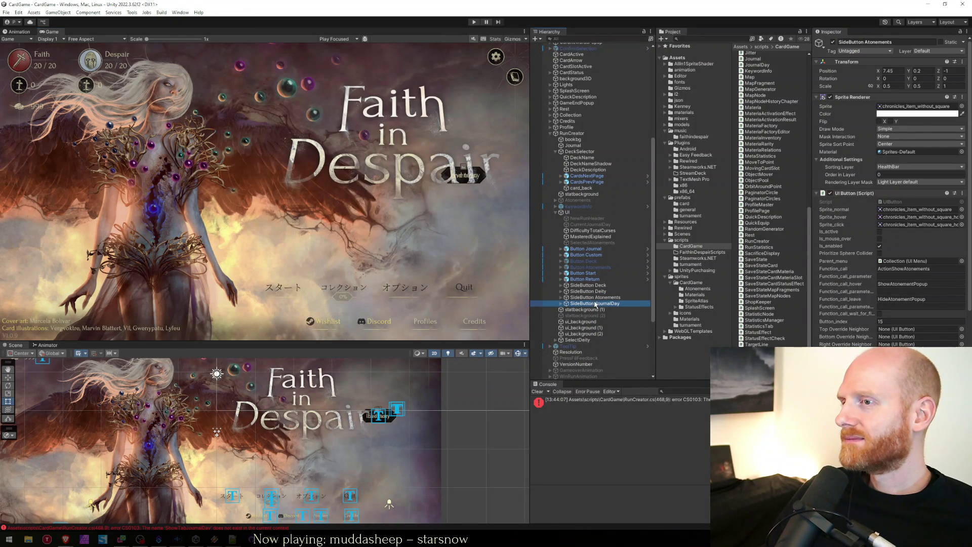
pyautogui.click(934, 273)
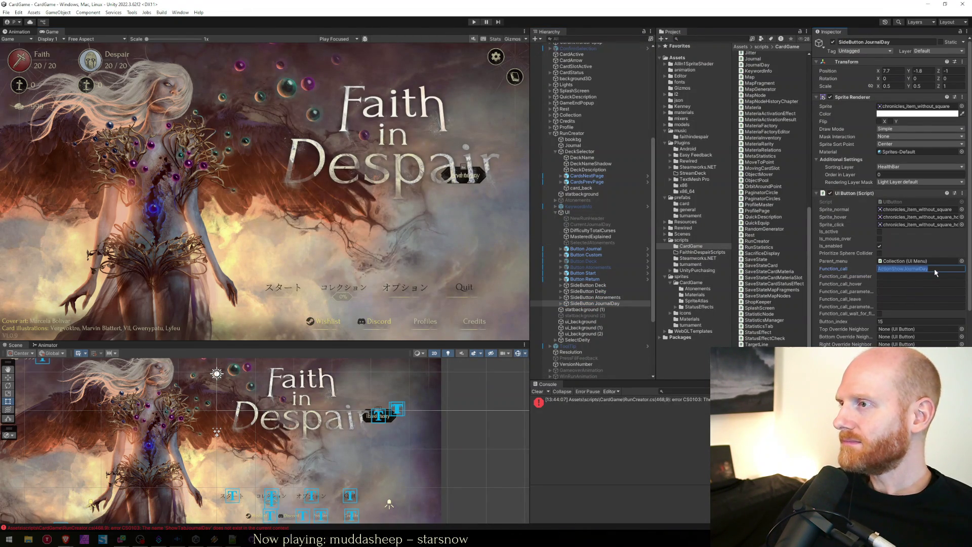
pyautogui.hotkey('alt', 'Tab')
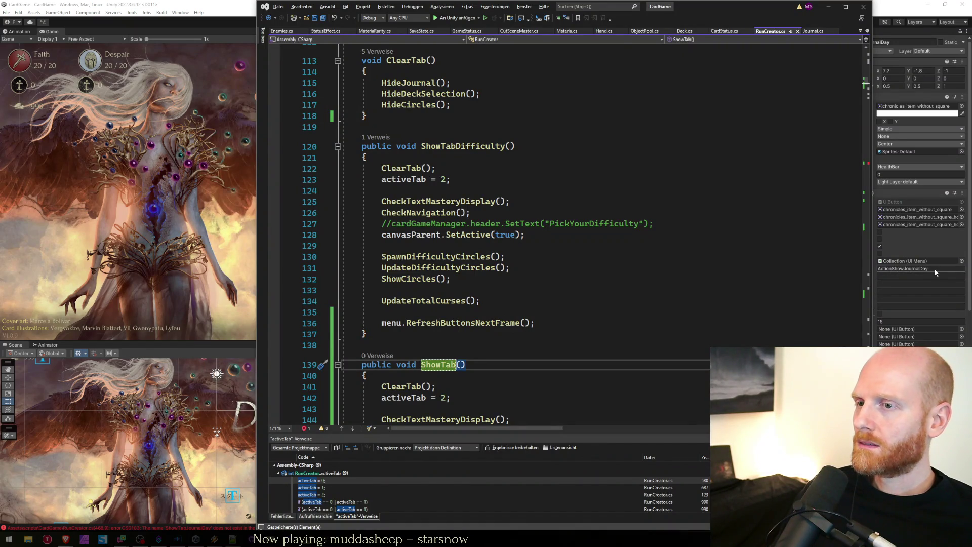
# Append ActionShowJournalDay to the ShowTab method name, making ShowTabActionShowJournalDay
pyautogui.write('ActionShowJournalDay')
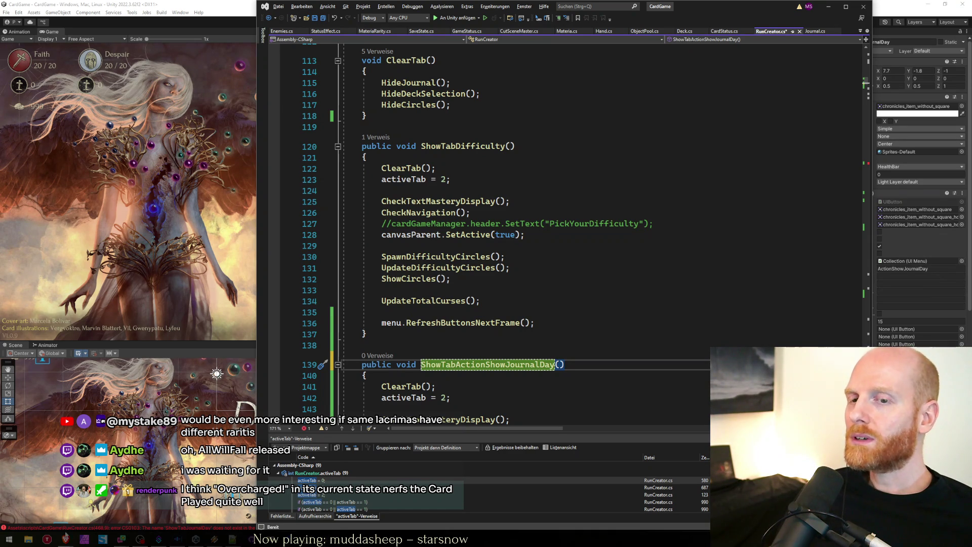
# Add a note in A37: Lacrima with different rarities giving different latent effects, crediting the viewer
pyautogui.moveTo(65, 531)
pyautogui.click(127, 501)
pyautogui.scroll(-1, 247, 382)
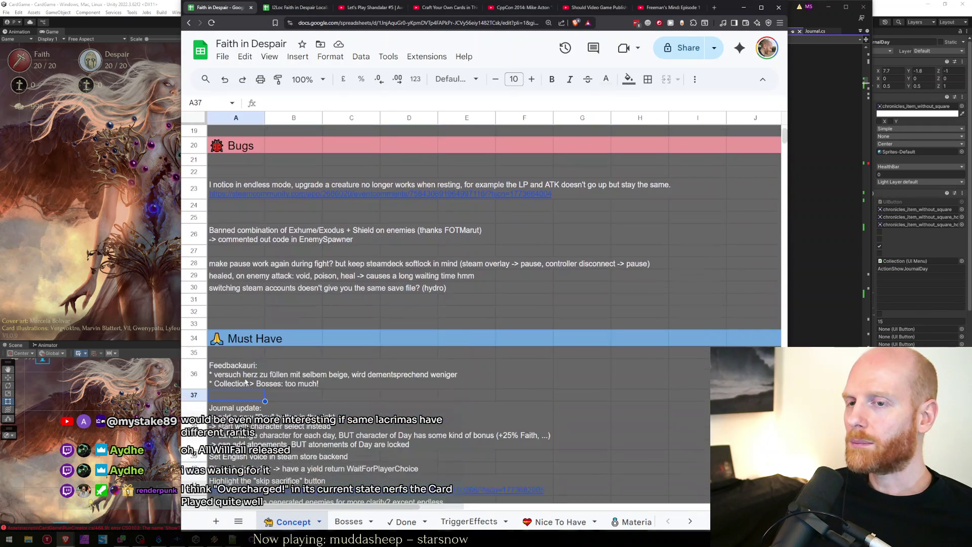
pyautogui.doubleClick(236, 395)
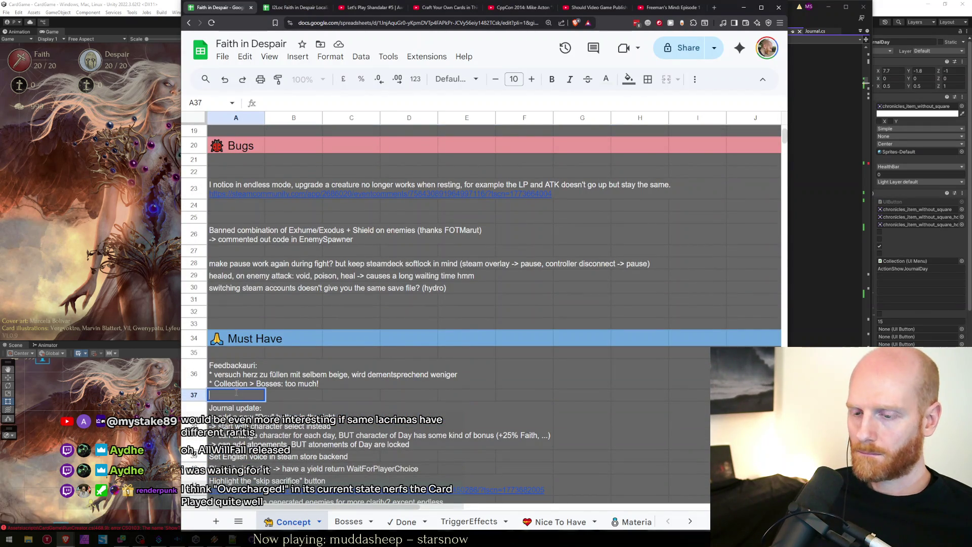
pyautogui.write('Lacrima with different rat')
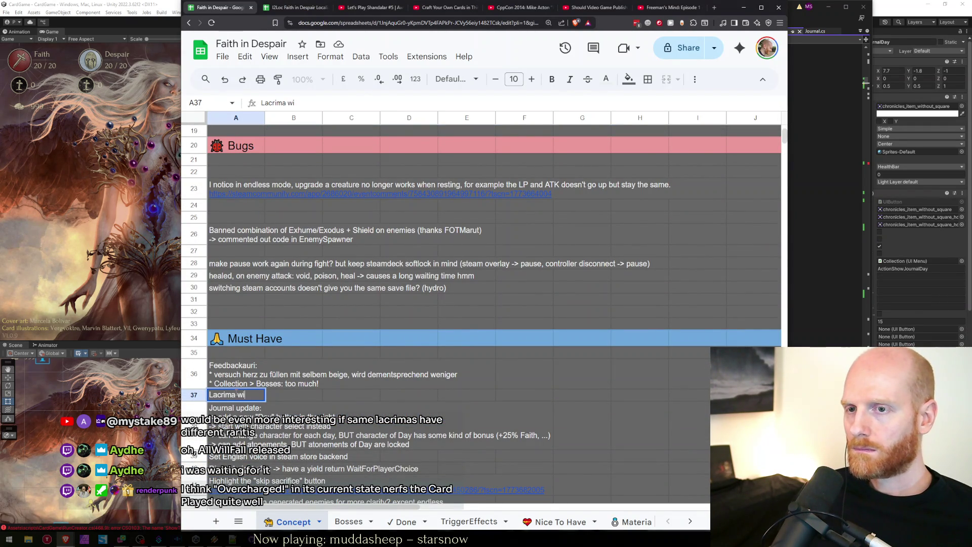
pyautogui.write('ties so they have')
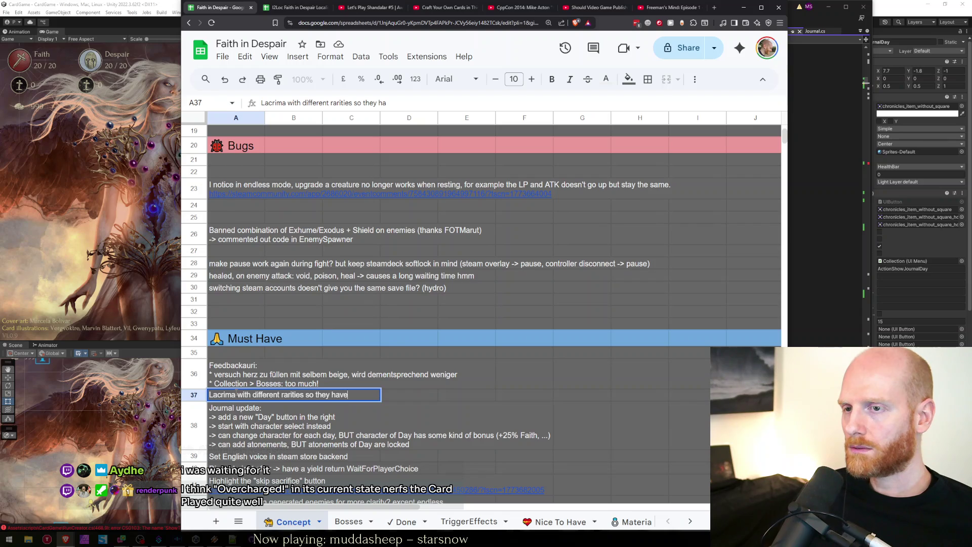
pyautogui.write(' different lat')
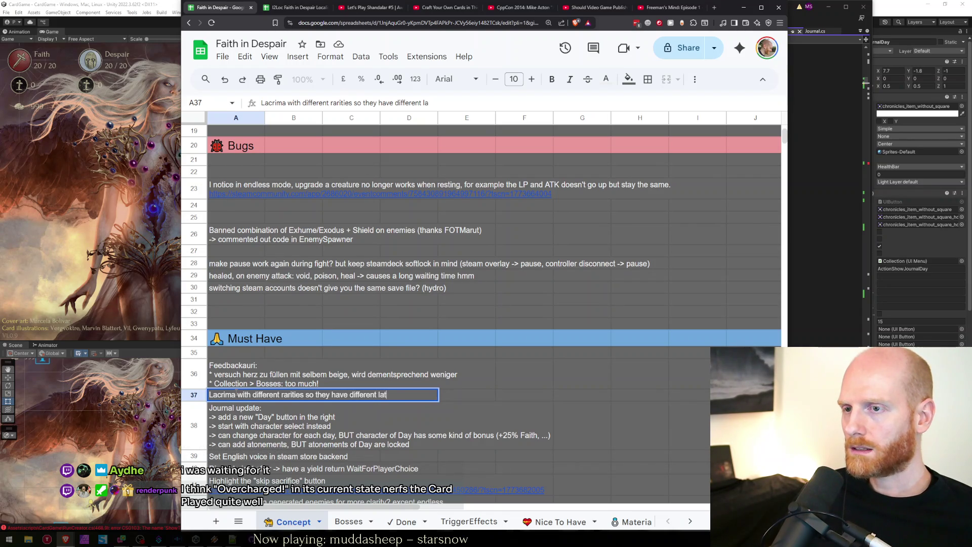
pyautogui.write('ent effects (')
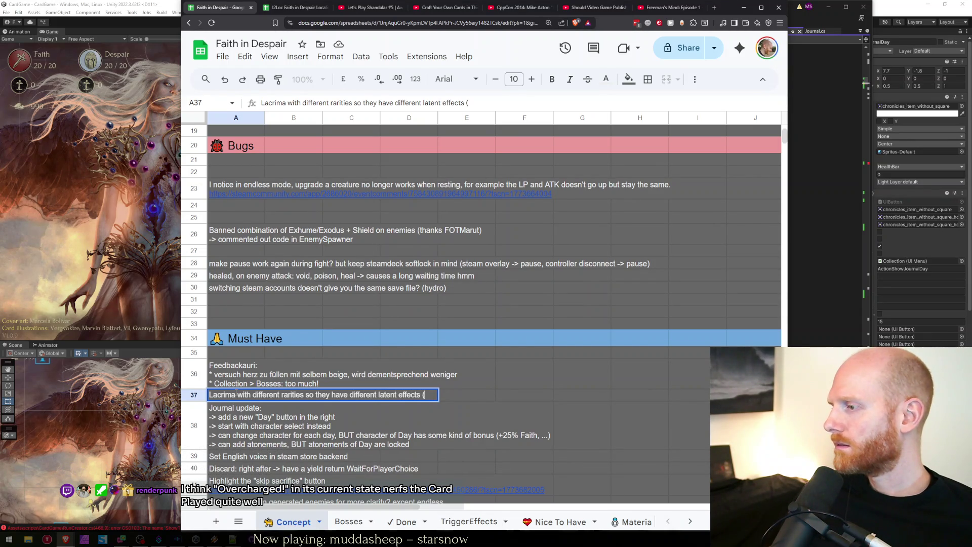
pyautogui.write('Mystake')
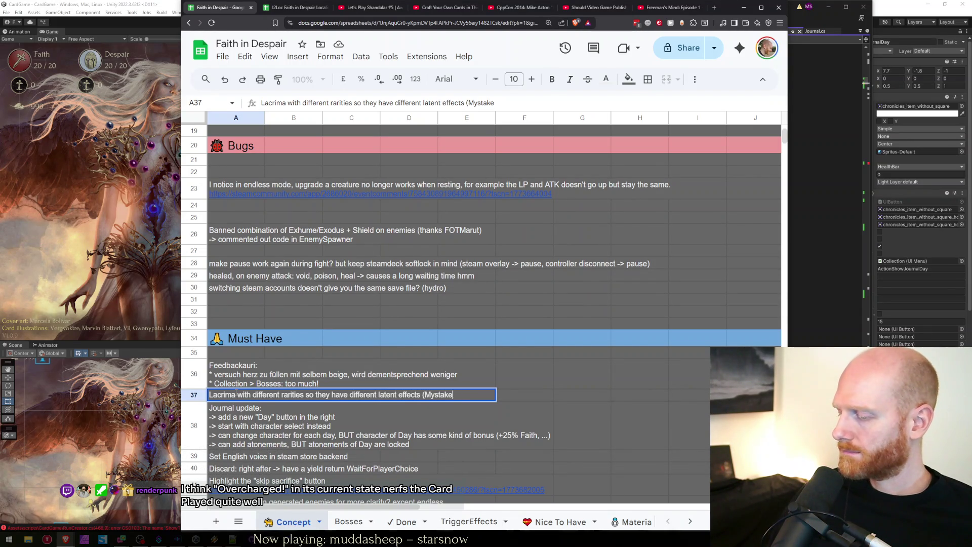
pyautogui.write('89)')
pyautogui.press('Return')
pyautogui.click(236, 395)
pyautogui.scroll(-3, 228, 354)
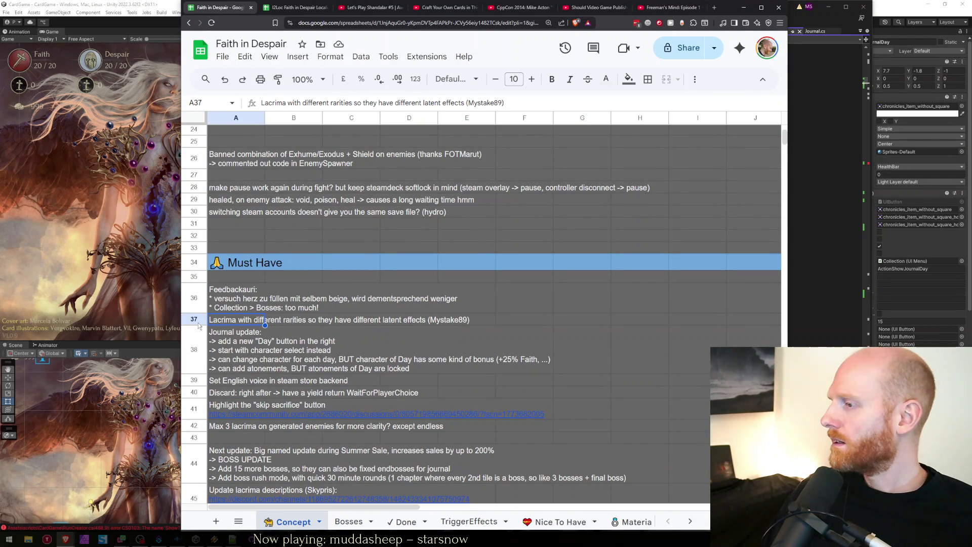
# Search 'allwillfall steam' in a new browser tab
pyautogui.hotkey('ctrl', 't')
pyautogui.write('allwillfall steam')
pyautogui.press('Return')
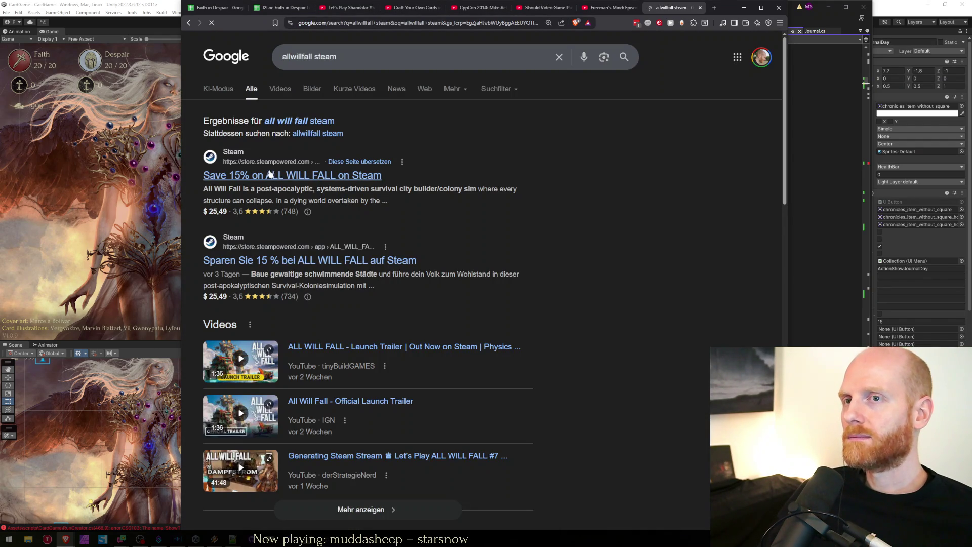
pyautogui.click(307, 176)
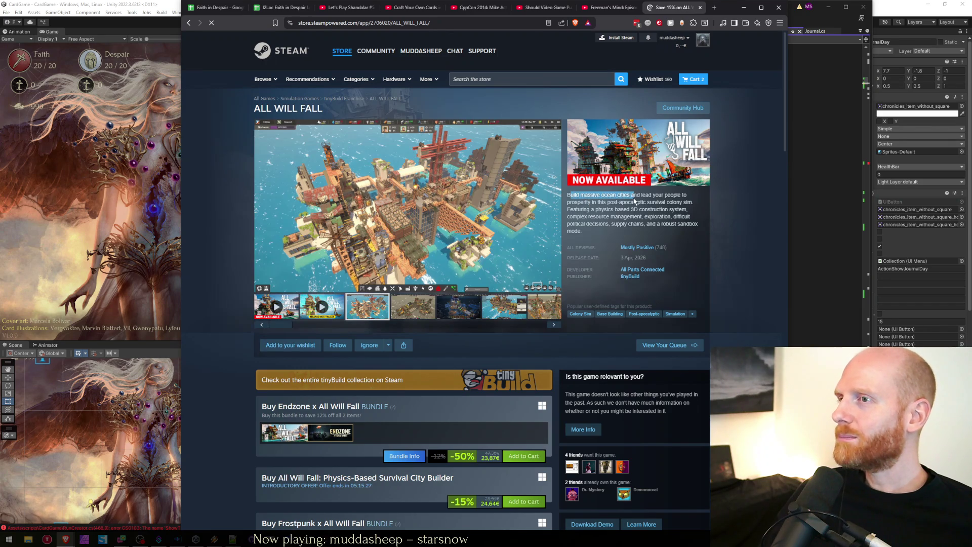
pyautogui.doubleClick(613, 202)
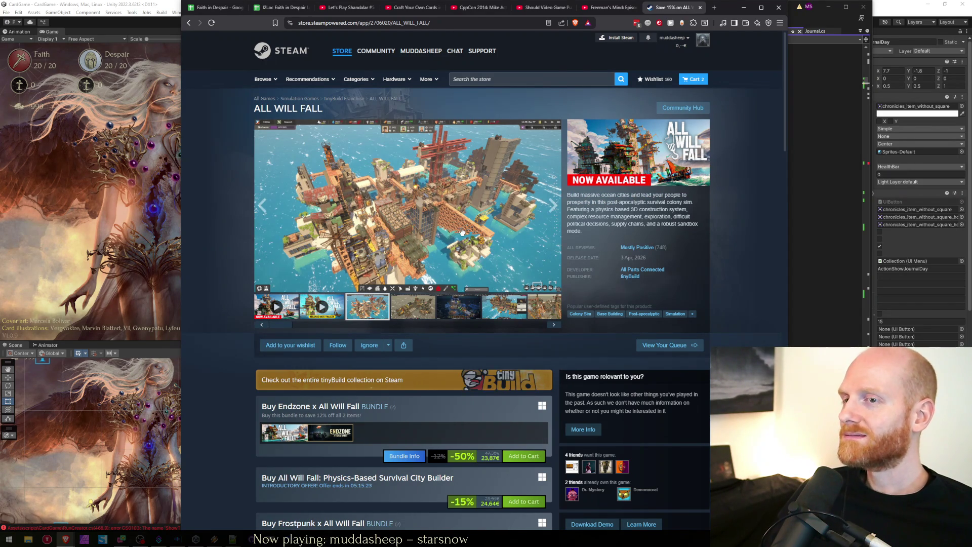
pyautogui.click(460, 231)
pyautogui.click(766, 288)
pyautogui.click(765, 289)
pyautogui.click(766, 289)
pyautogui.click(766, 289)
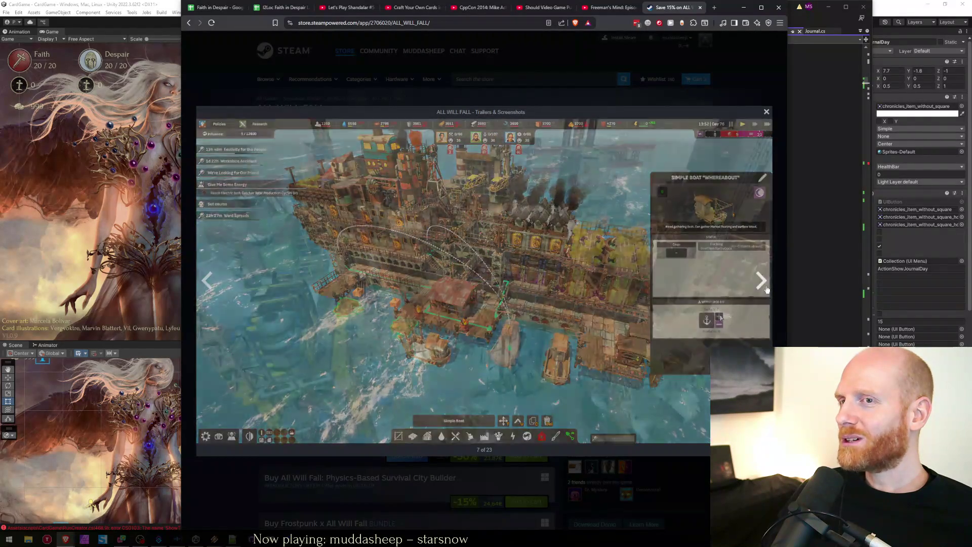
pyautogui.click(765, 289)
pyautogui.click(765, 289)
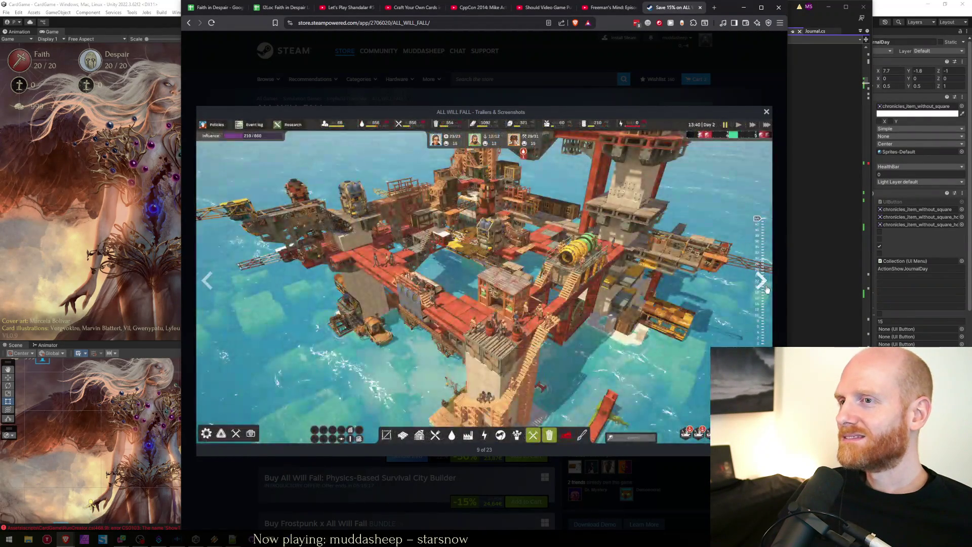
pyautogui.click(766, 289)
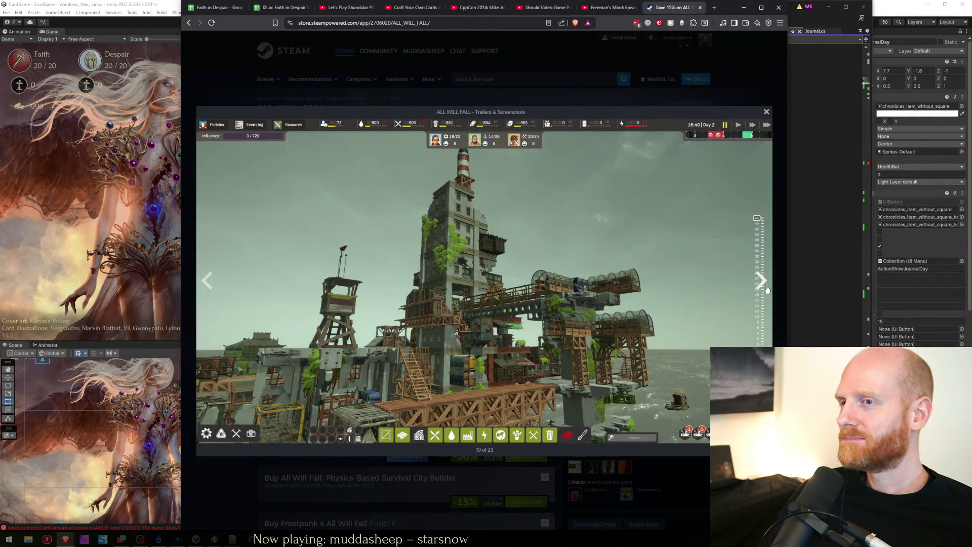
pyautogui.click(766, 289)
pyautogui.click(766, 288)
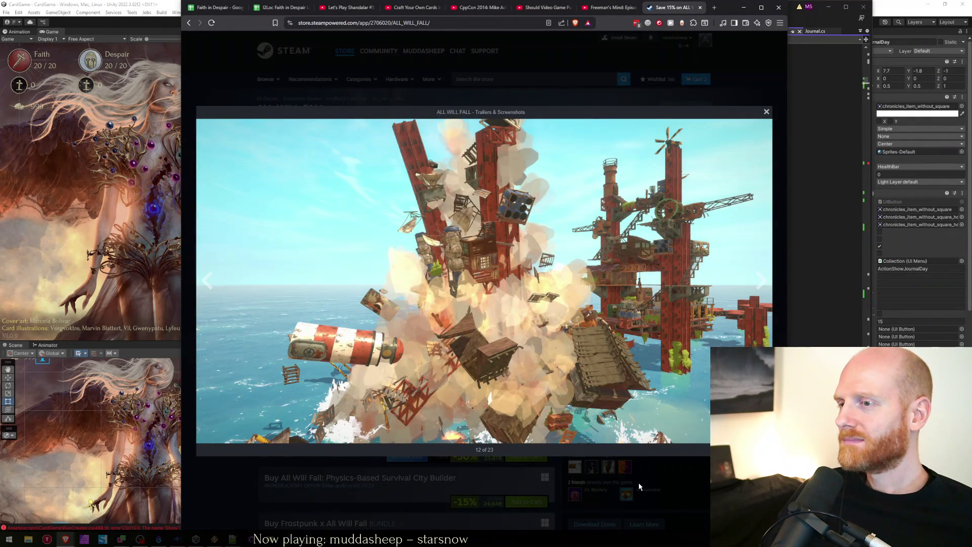
pyautogui.click(663, 466)
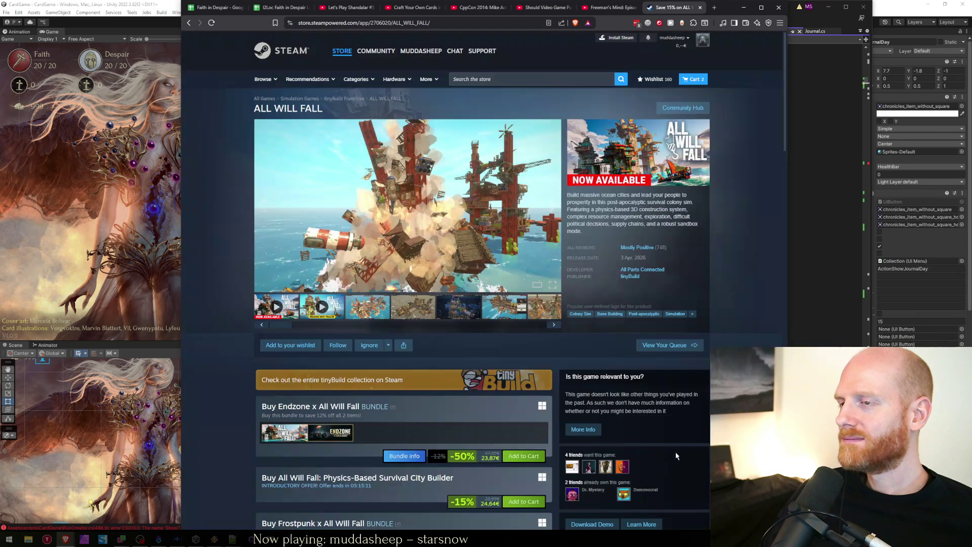
pyautogui.click(648, 247)
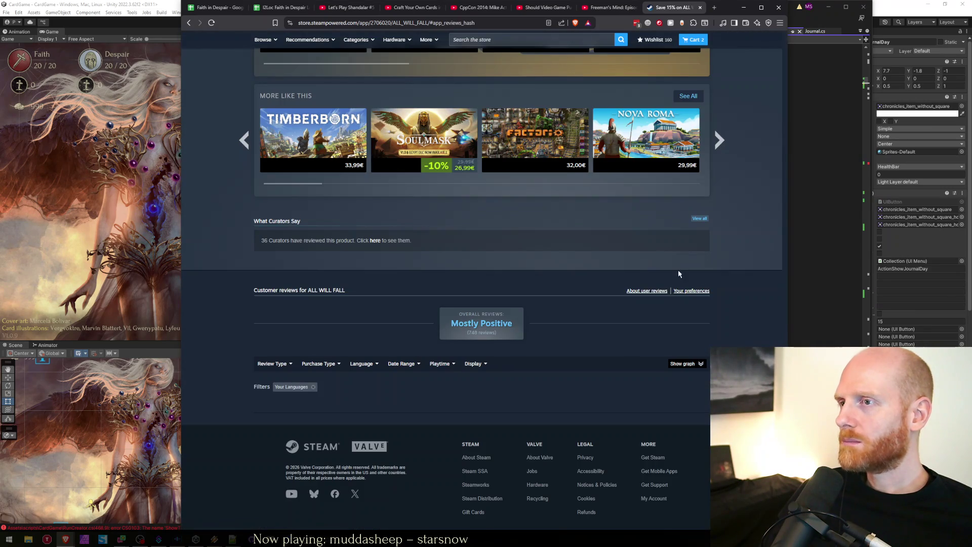
pyautogui.scroll(-2, 679, 274)
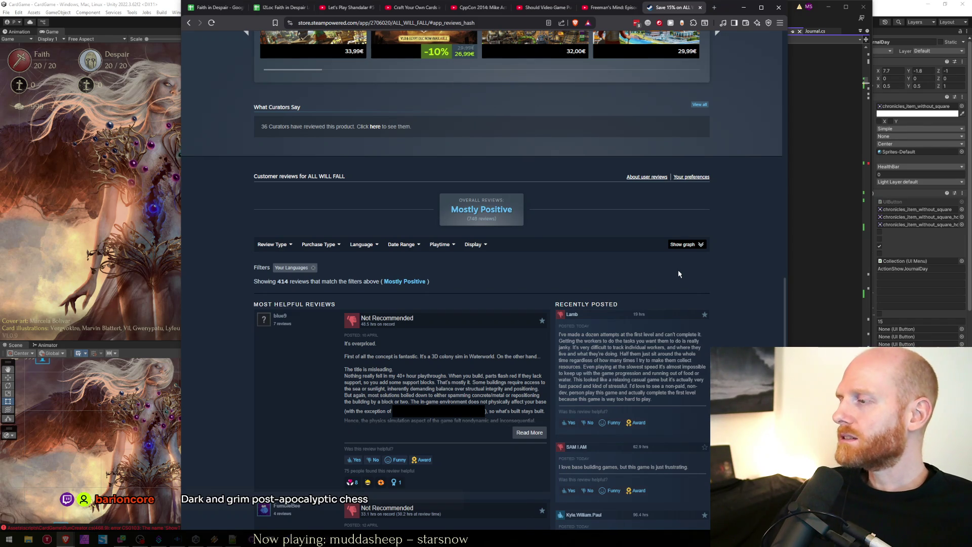
pyautogui.scroll(-1, 679, 274)
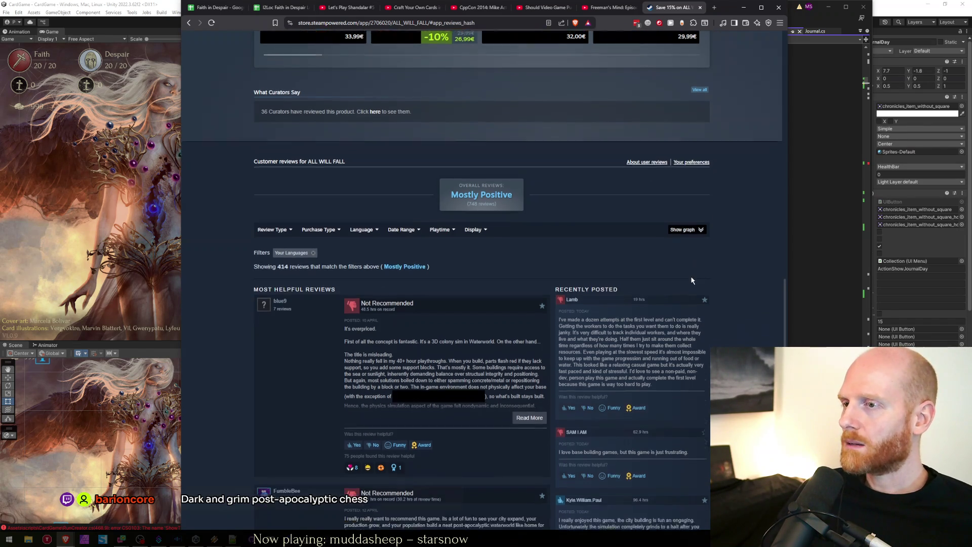
pyautogui.scroll(-1, 724, 324)
pyautogui.moveTo(693, 317)
pyautogui.mouseDown()
pyautogui.moveTo(562, 218)
pyautogui.moveTo(658, 223)
pyautogui.moveTo(562, 208)
pyautogui.mouseUp()
pyautogui.click(677, 331)
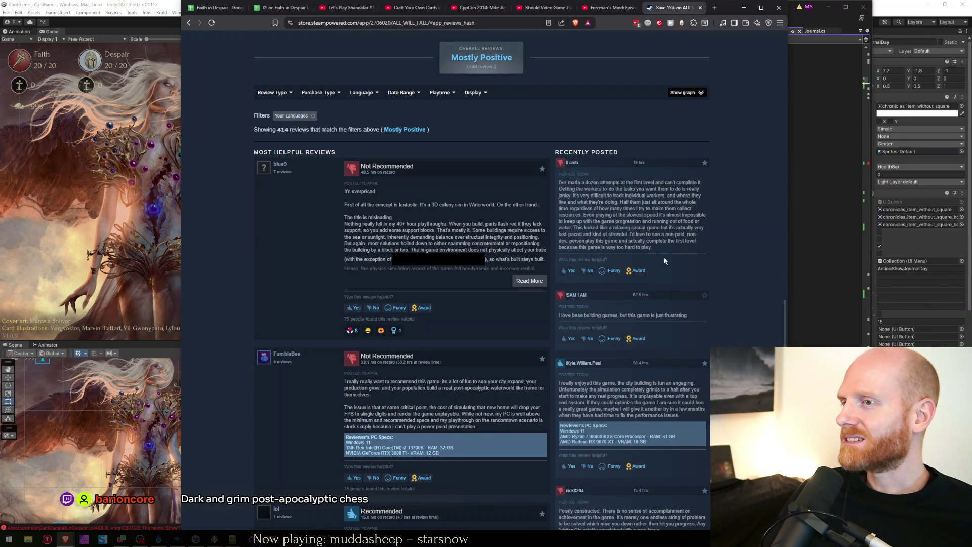
pyautogui.scroll(-2, 664, 261)
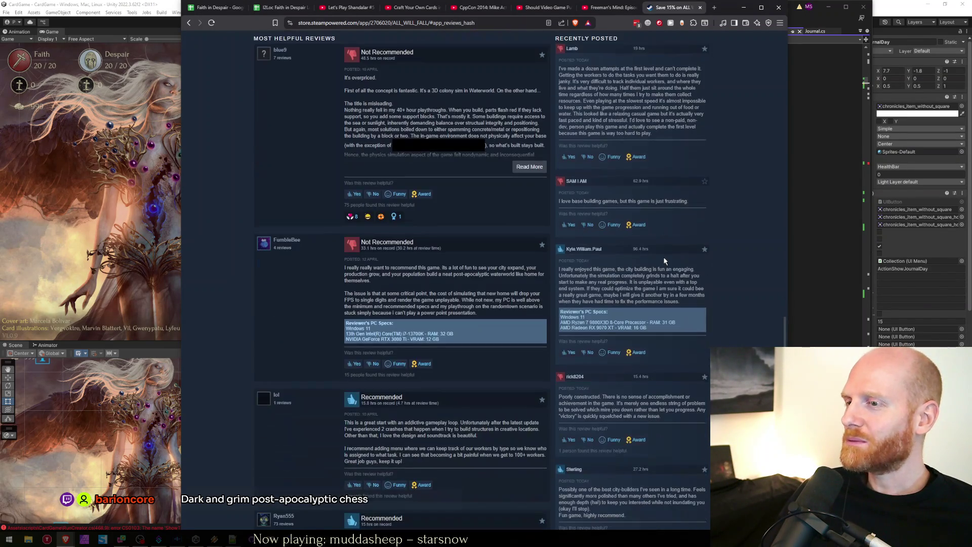
pyautogui.scroll(-2, 689, 307)
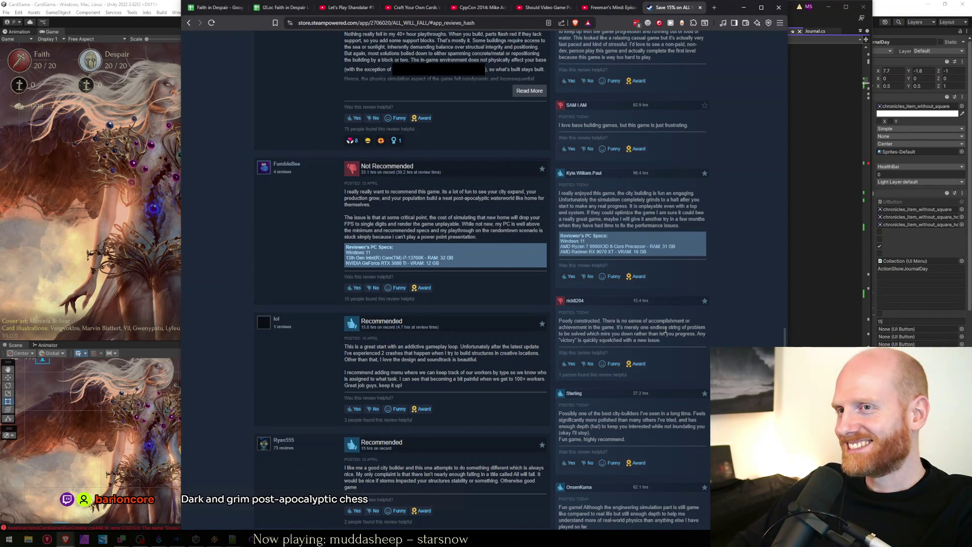
pyautogui.scroll(-5, 665, 332)
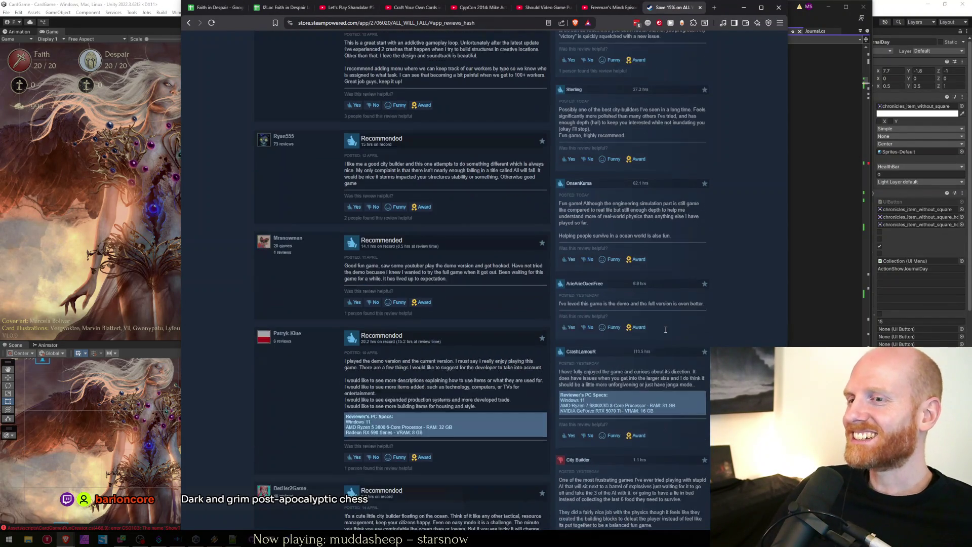
pyautogui.scroll(-3, 665, 332)
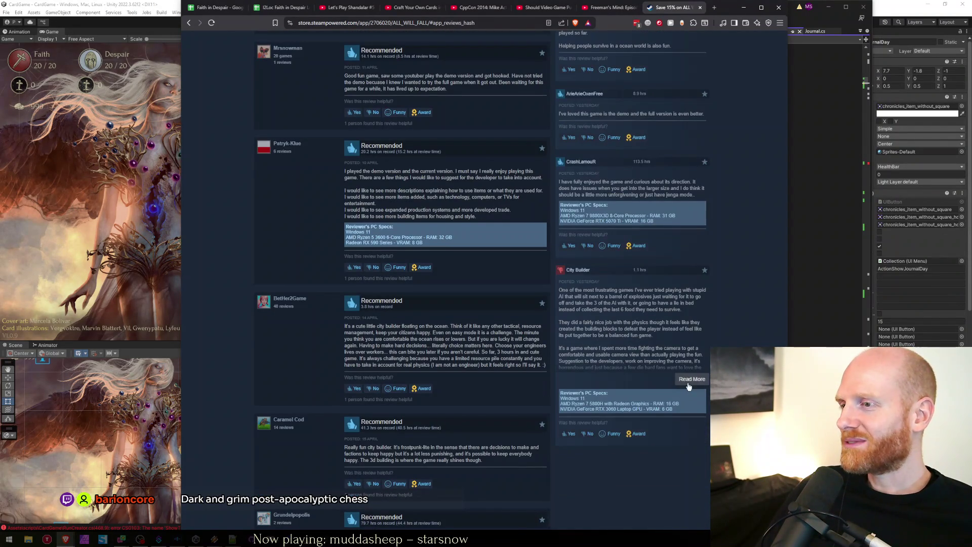
pyautogui.click(689, 385)
pyautogui.scroll(-1, 681, 382)
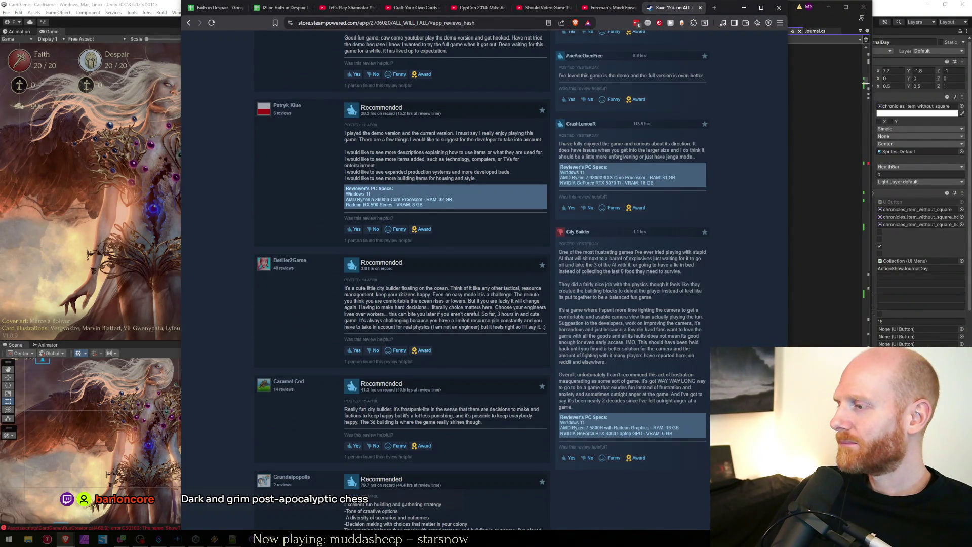
pyautogui.scroll(20, 679, 384)
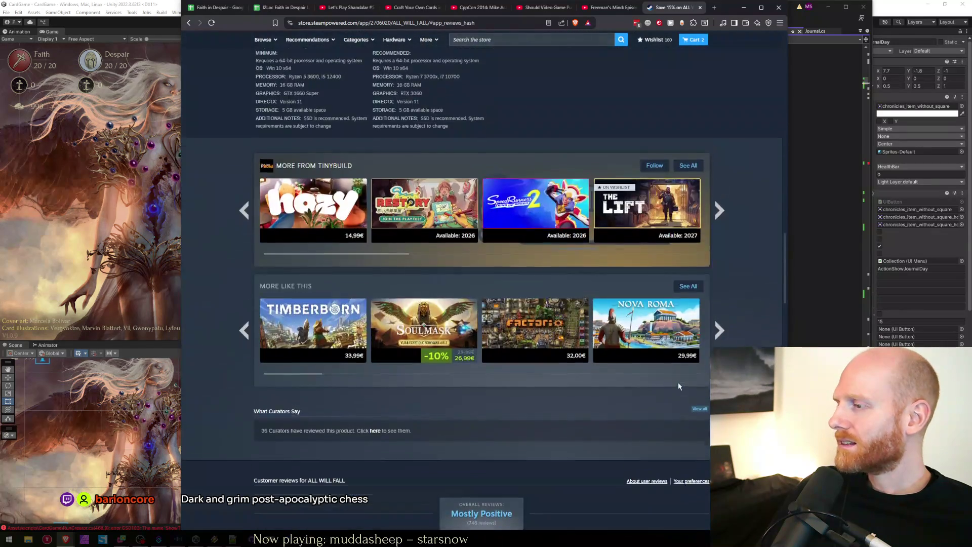
pyautogui.scroll(15, 579, 334)
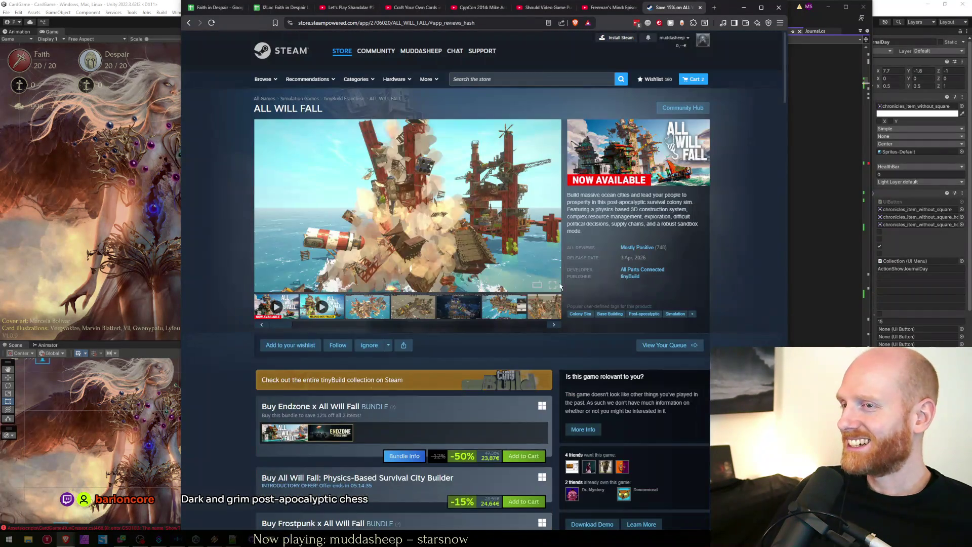
pyautogui.hotkey('ctrl', '1')
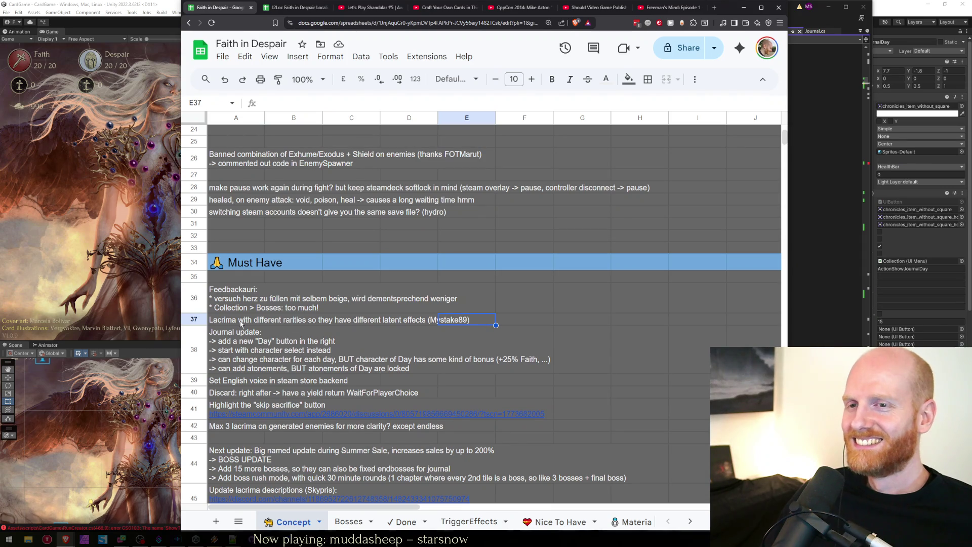
# Review the Feedback note in A36 and the Lacrima rarities note in A37
pyautogui.press('Up')
pyautogui.press('Down')
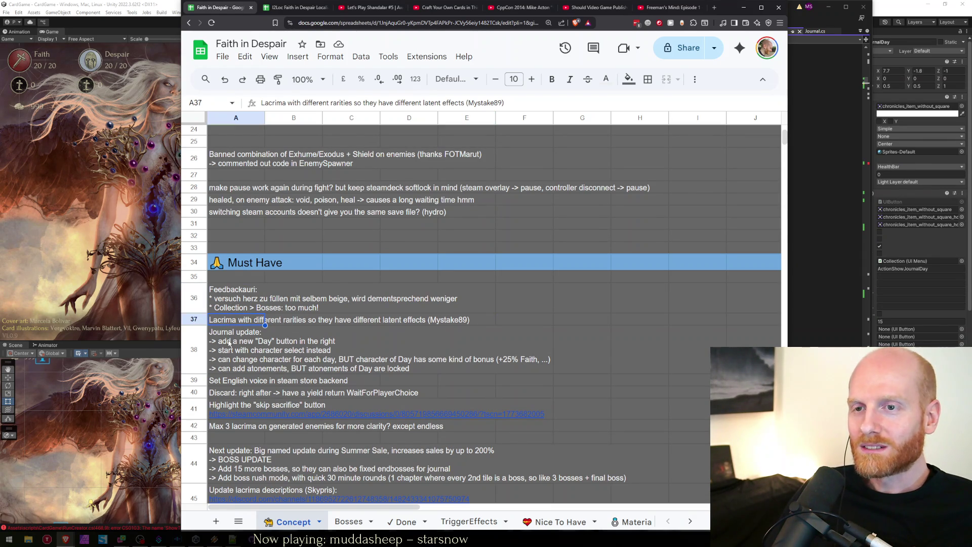
pyautogui.click(229, 342)
pyautogui.click(230, 327)
pyautogui.click(229, 304)
pyautogui.click(230, 325)
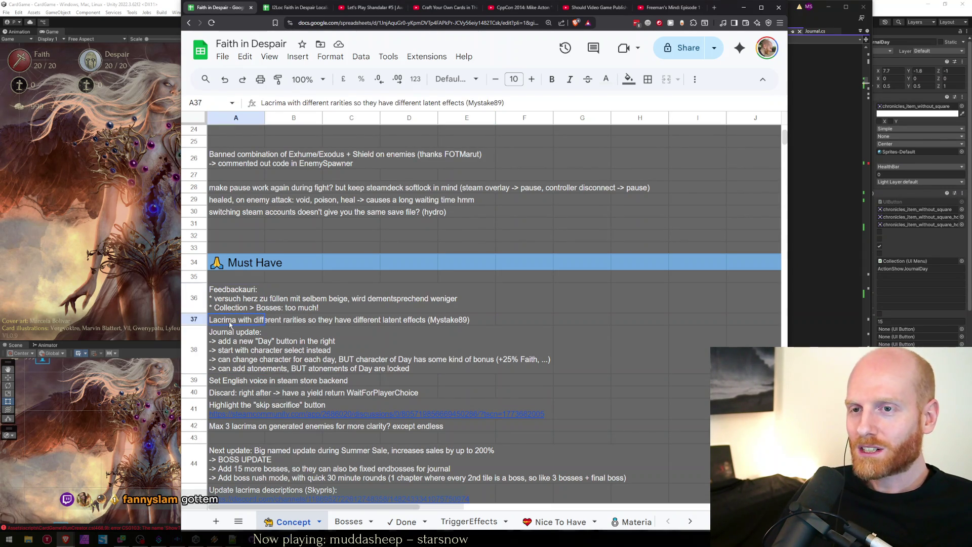
pyautogui.scroll(-10, 273, 370)
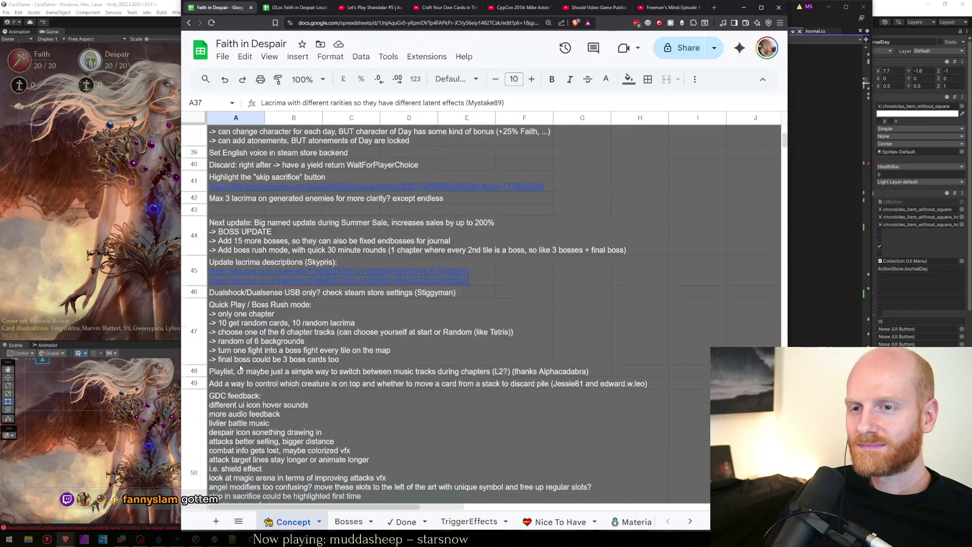
pyautogui.scroll(-6, 227, 390)
pyautogui.scroll(7, 233, 379)
pyautogui.scroll(-8, 243, 370)
pyautogui.scroll(-15, 246, 368)
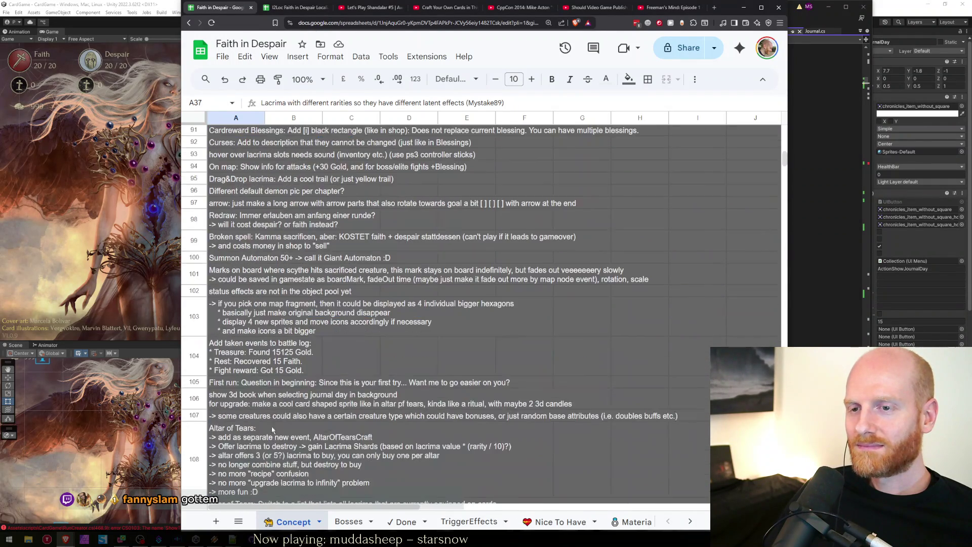
pyautogui.scroll(-10, 246, 415)
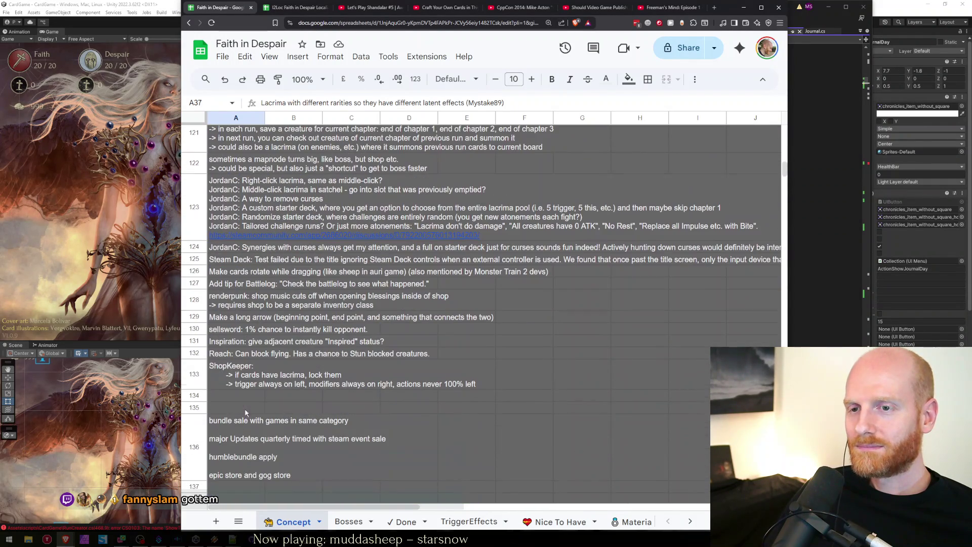
# Move the Lacrima rarities note to A134 and give emptied A37 the neighbours' dark fill
pyautogui.click(229, 400)
pyautogui.hotkey('ctrl', 'v')
pyautogui.scroll(20, 288, 391)
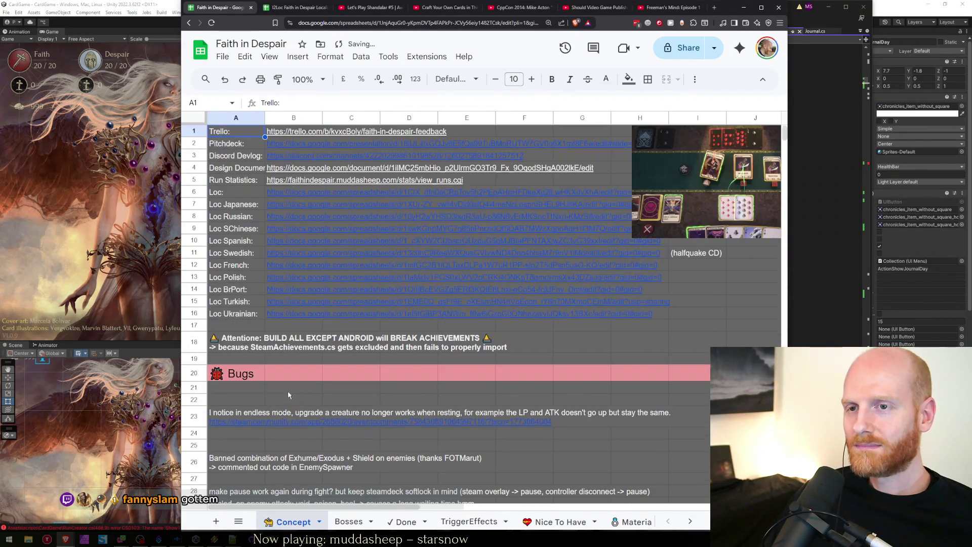
pyautogui.press('Right')
pyautogui.click(229, 362)
pyautogui.hotkey('ctrl', 'v')
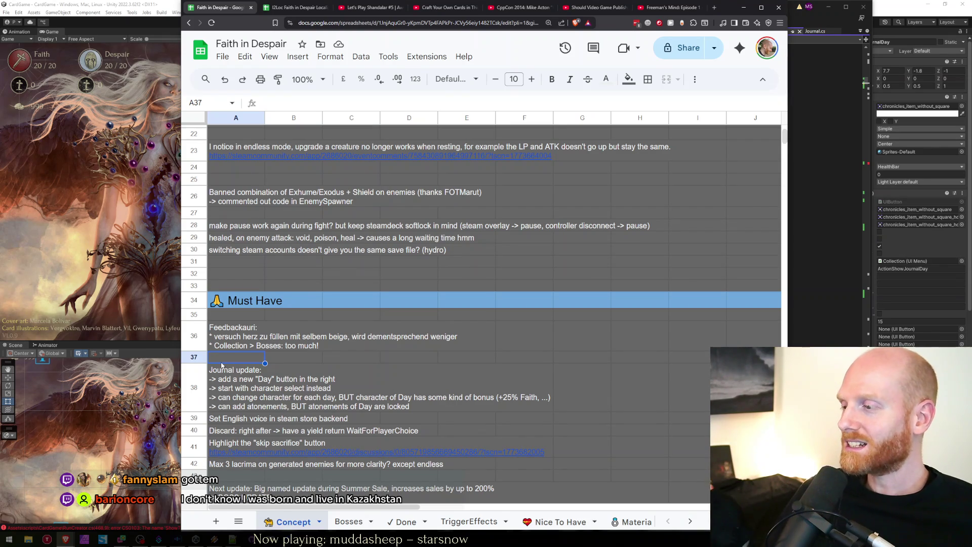
pyautogui.hotkey('shift', 'Right')
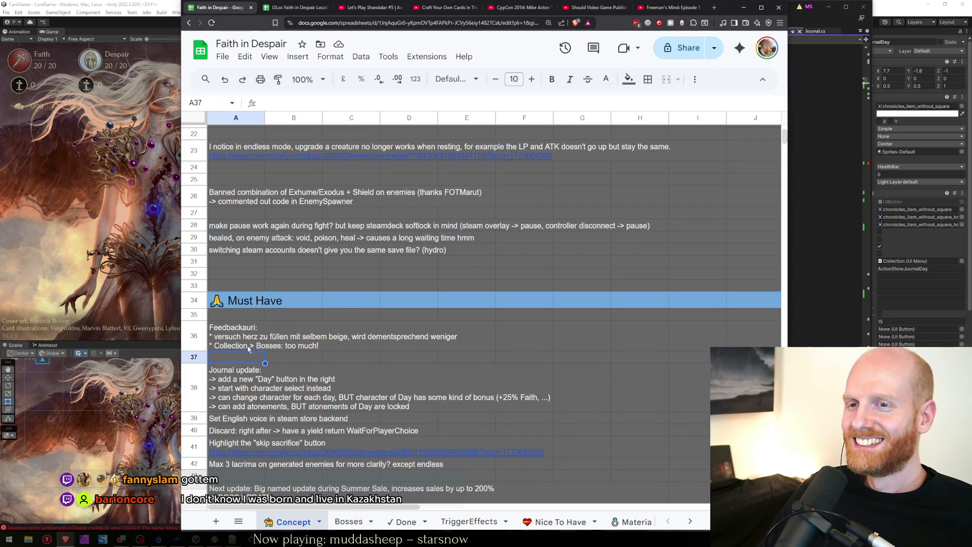
# Check the new achievements note in A64 and the rest of the list
pyautogui.scroll(-15, 248, 348)
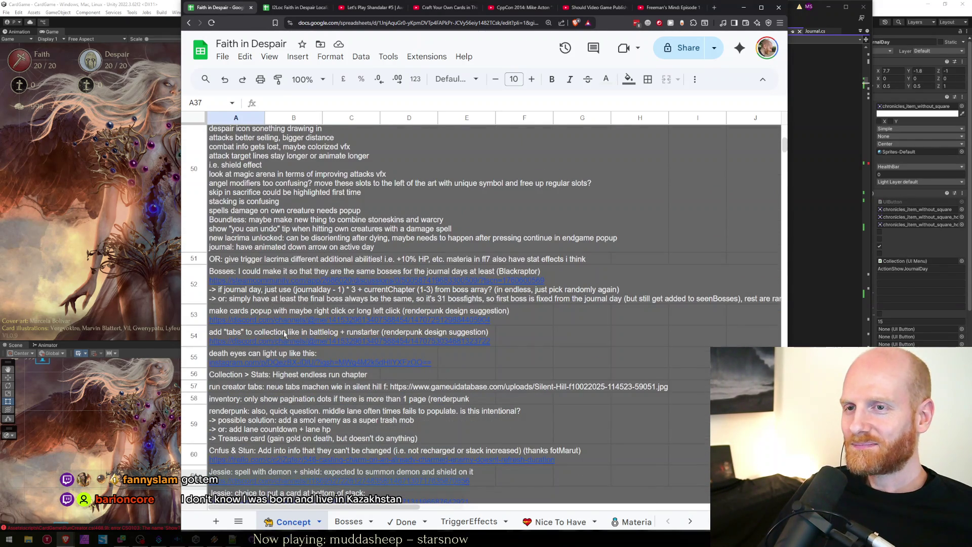
pyautogui.scroll(-3, 285, 334)
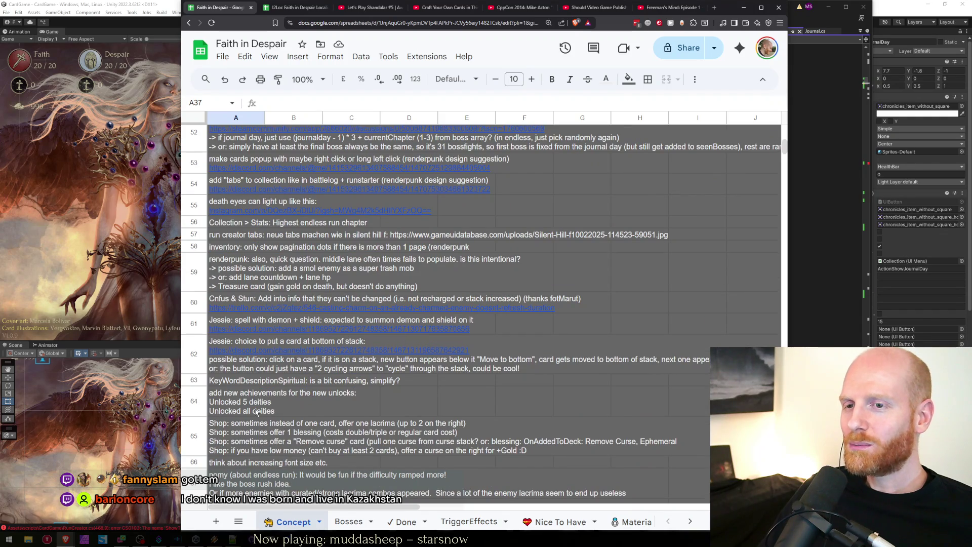
pyautogui.click(257, 413)
pyautogui.scroll(-5, 353, 401)
pyautogui.scroll(-10, 353, 402)
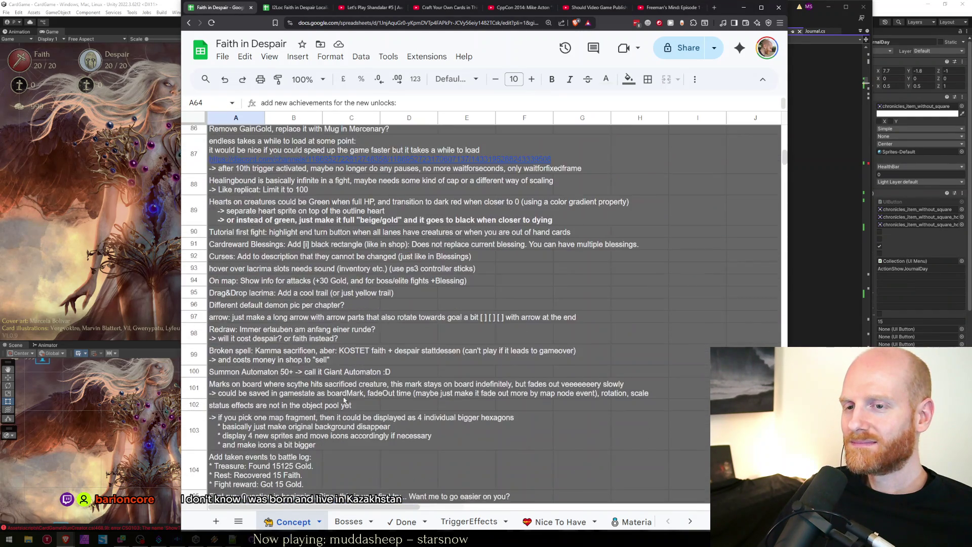
pyautogui.scroll(-3, 344, 400)
pyautogui.scroll(-10, 256, 206)
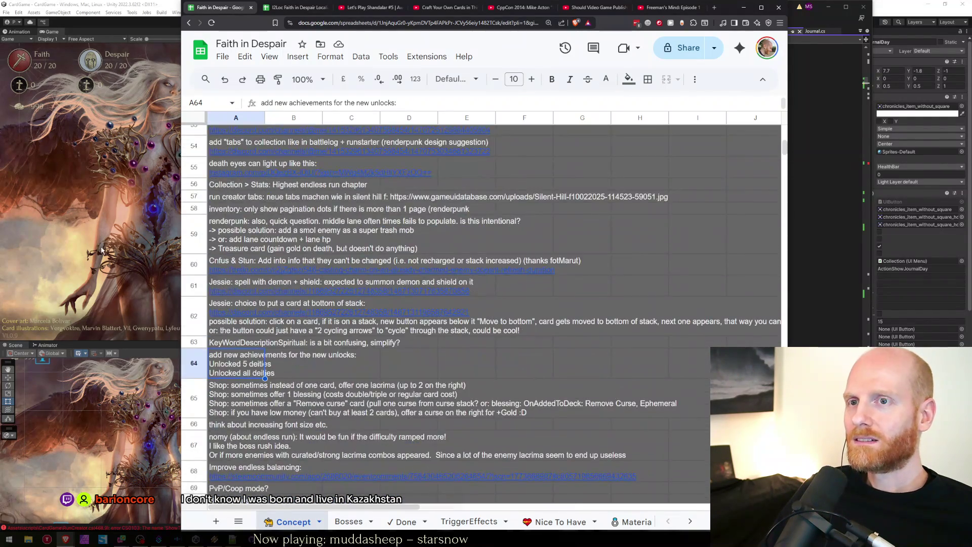
# Open the CS0103 compile error from the Unity console in RunCreator.cs
pyautogui.hotkey('alt', 'Tab')
pyautogui.click(611, 392)
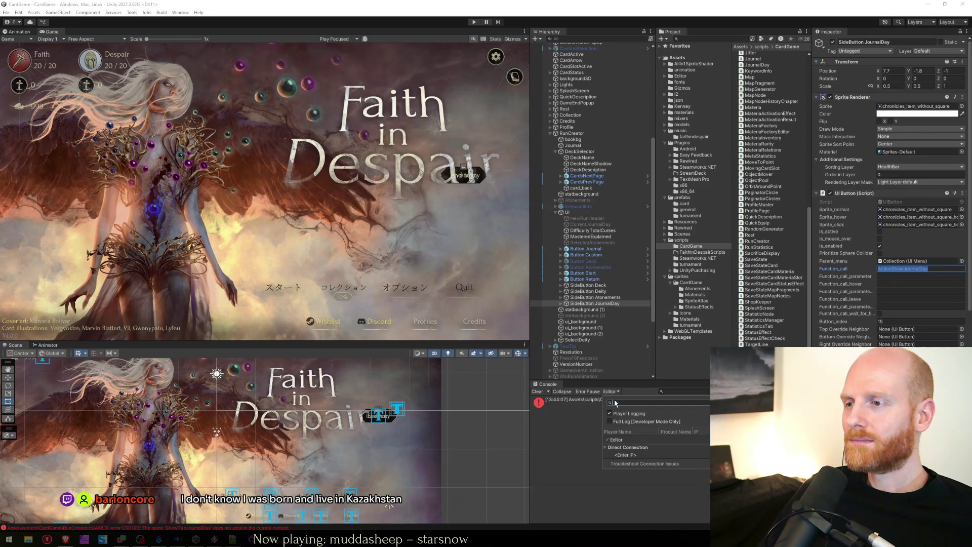
pyautogui.click(575, 401)
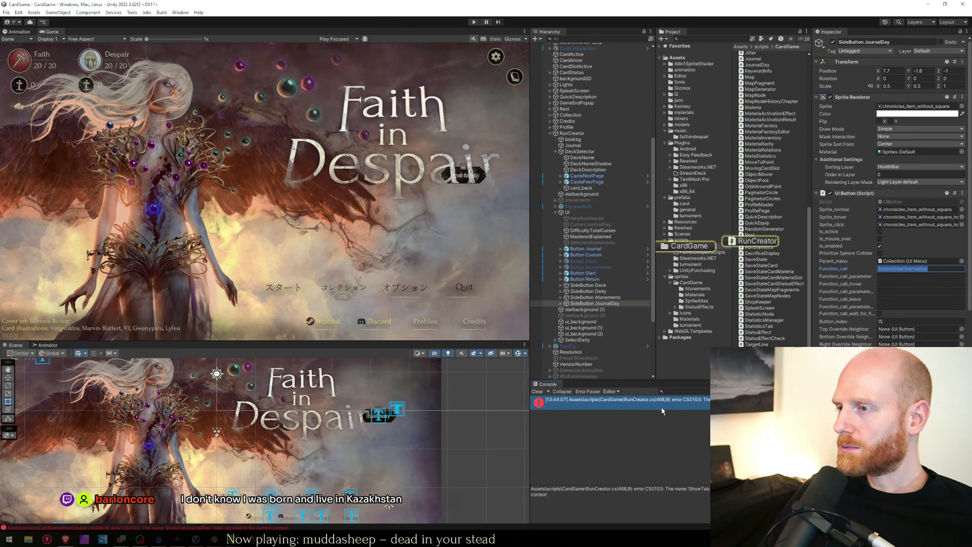
pyautogui.hotkey('alt', 'Tab')
pyautogui.hotkey('alt', 'Tab')
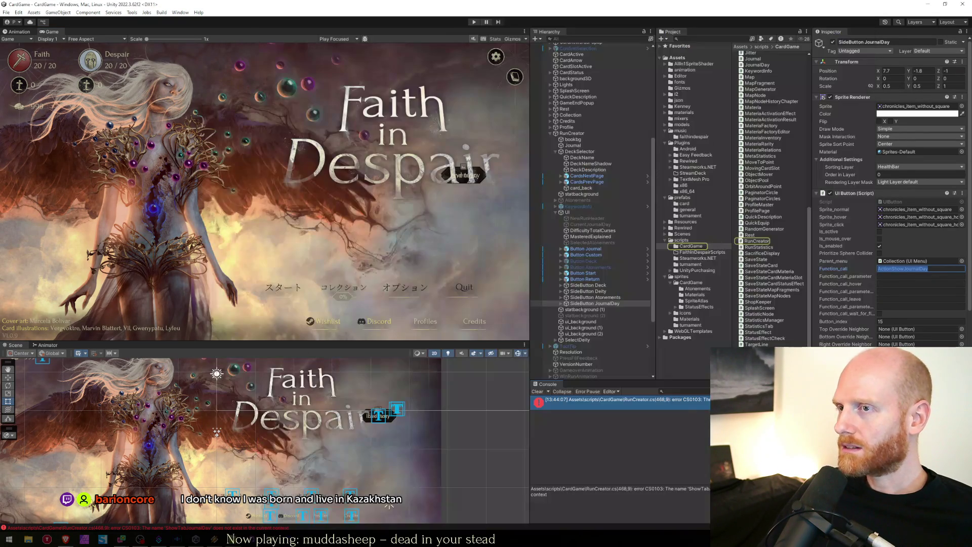
pyautogui.hotkey('alt', 'Tab')
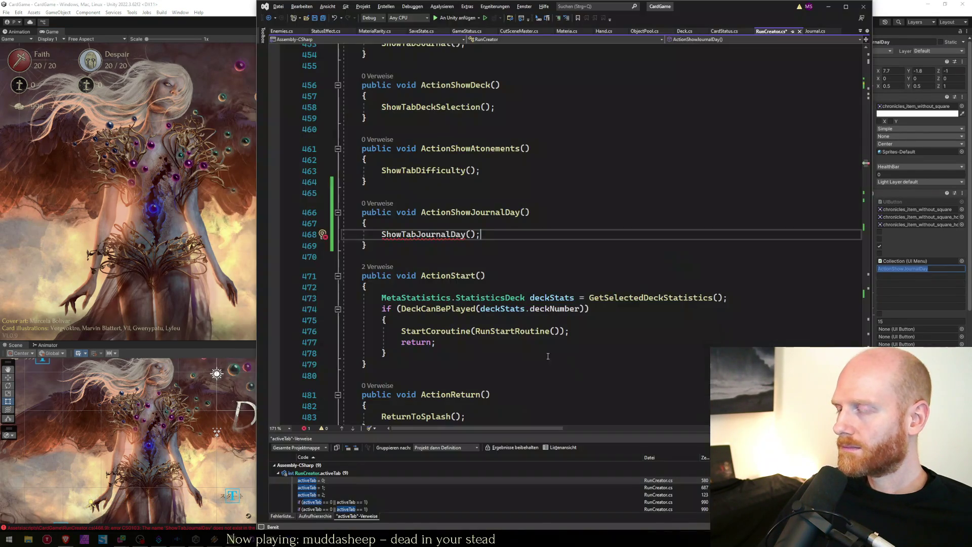
# Rename the copied method to ShowTabJournalDay and change its activeTab value to 4
pyautogui.hotkey('ctrl', 's')
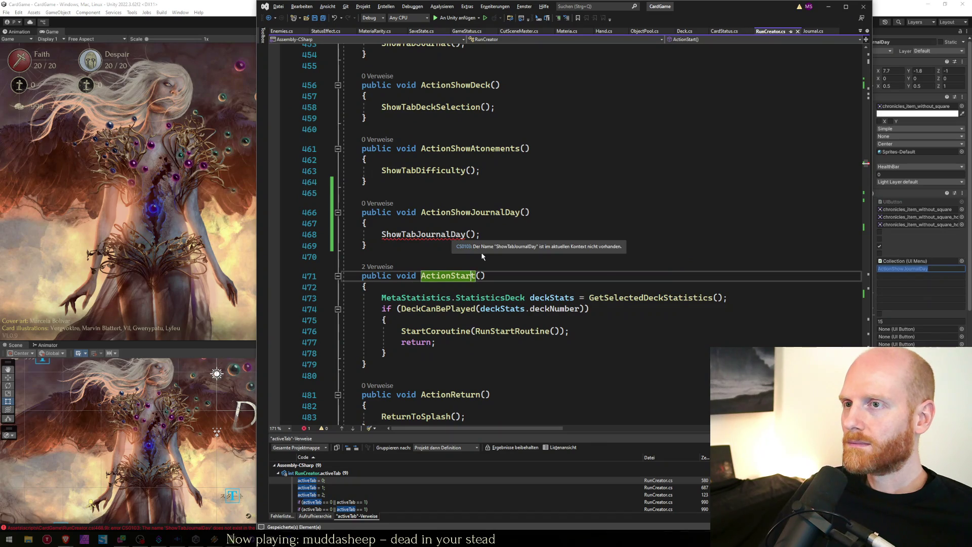
pyautogui.scroll(-3, 482, 256)
pyautogui.hotkey('ctrl', 'z')
pyautogui.write('ActionShowJournalDay')
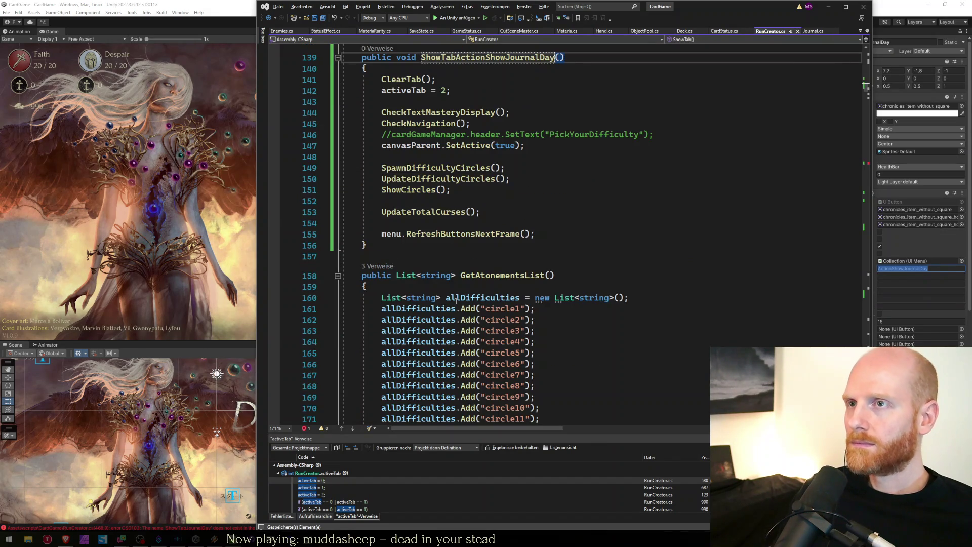
pyautogui.hotkey('ctrl', 'z')
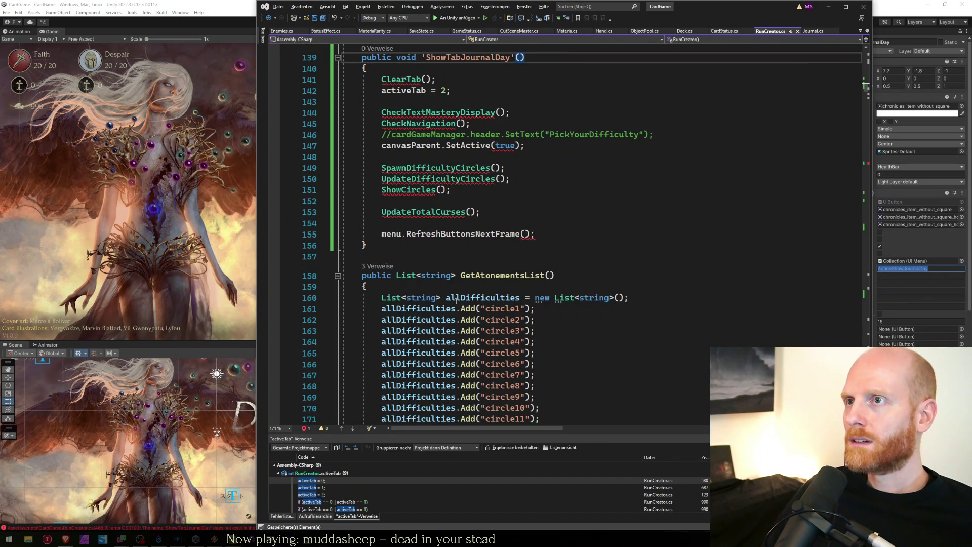
pyautogui.hotkey('ctrl', 'z')
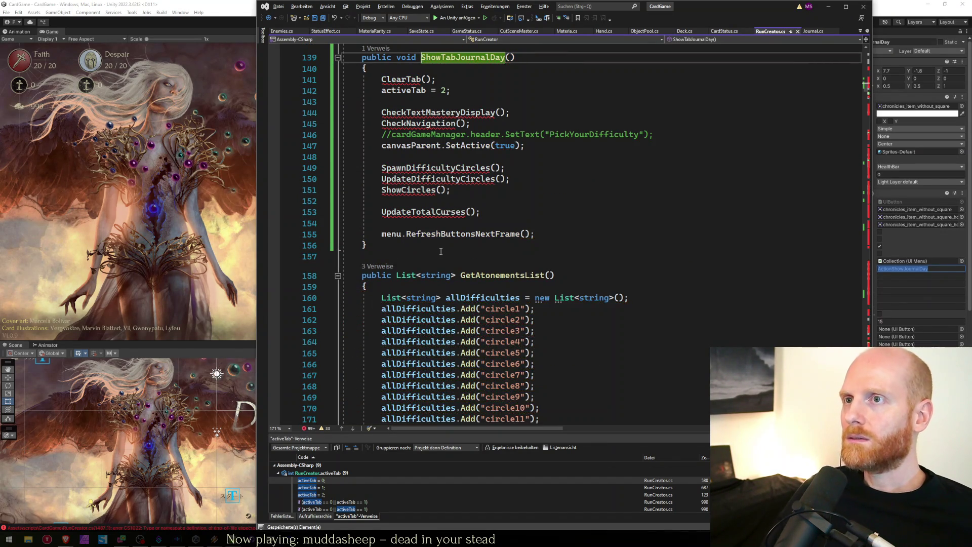
pyautogui.scroll(4, 434, 253)
pyautogui.click(447, 223)
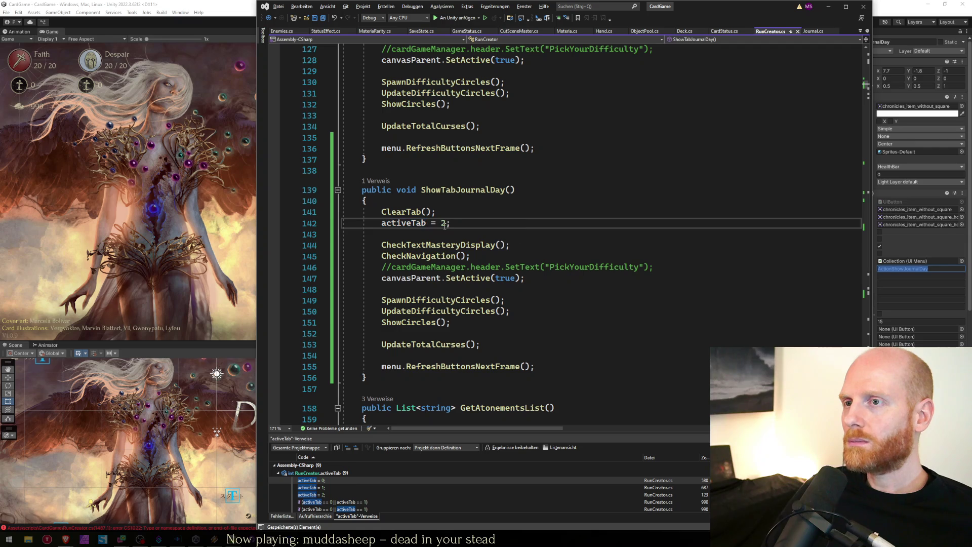
pyautogui.press('BackSpace')
pyautogui.write('4')
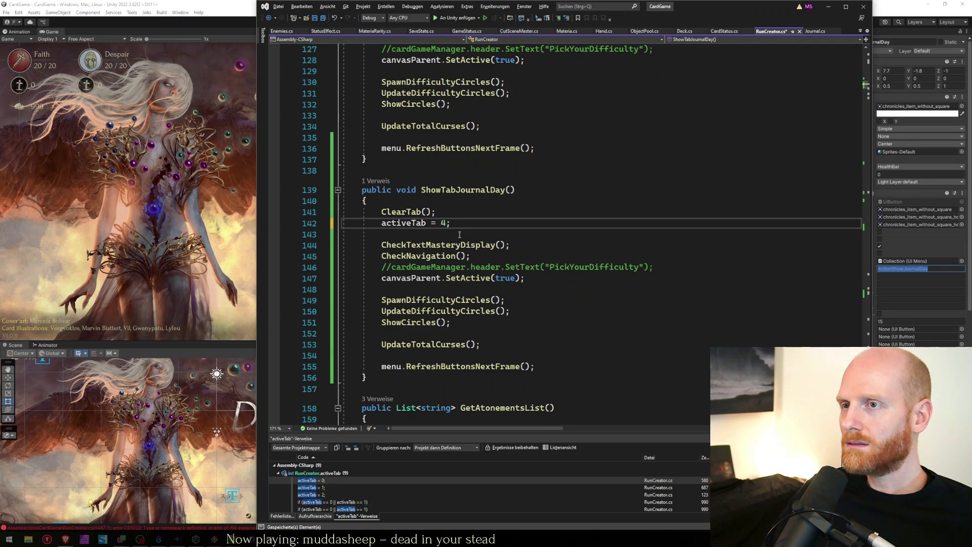
# Find all activeTab references, checking lines 580 and 123, then save RunCreator.cs
pyautogui.press('Left')
pyautogui.hotkey('shift', 'Home')
pyautogui.hotkey('ctrl', 'f')
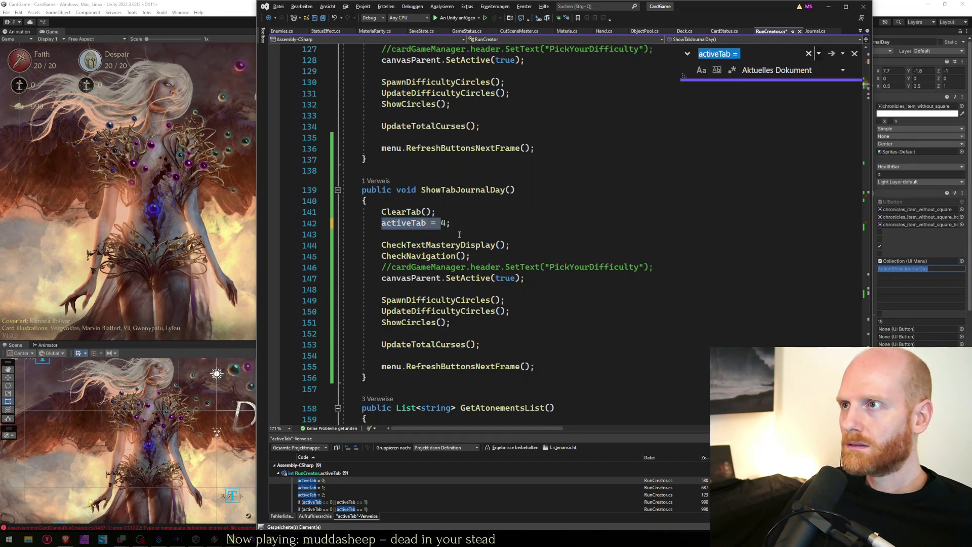
pyautogui.press('Escape')
pyautogui.doubleClick(407, 224)
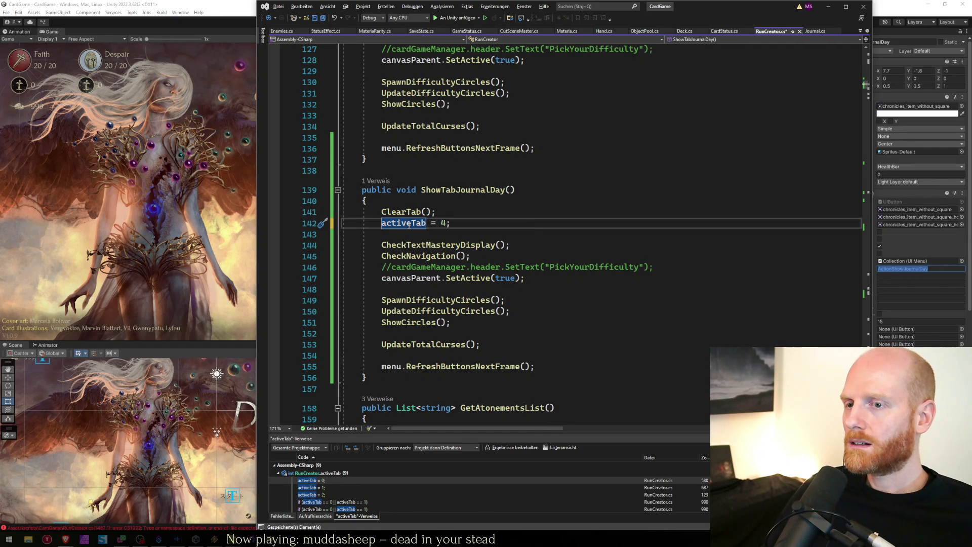
pyautogui.rightClick(408, 226)
pyautogui.doubleClick(342, 481)
pyautogui.scroll(-1, 341, 488)
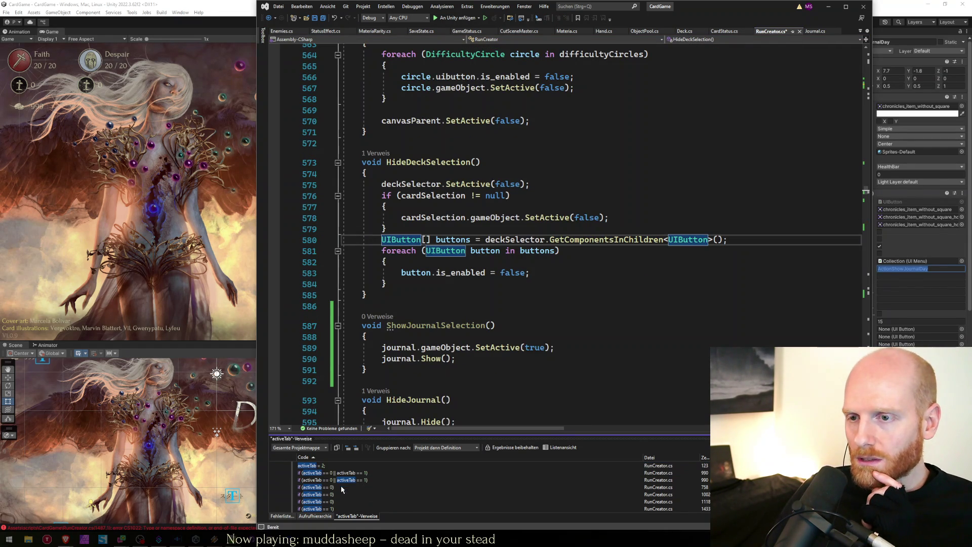
pyautogui.scroll(2, 354, 487)
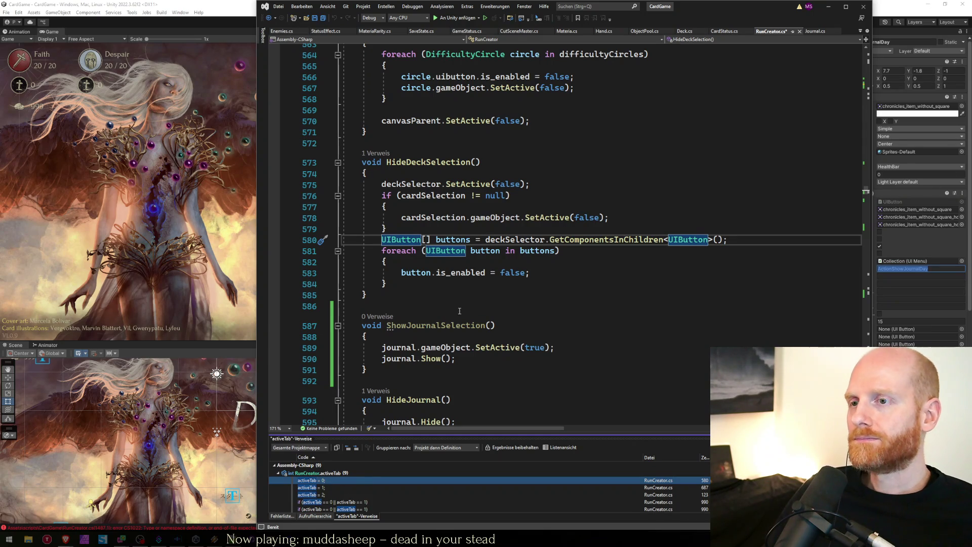
pyautogui.doubleClick(328, 495)
pyautogui.hotkey('ctrl', 's')
# Search the file for 'showtabjournal' and go to the ShowTabJournal method definition
pyautogui.hotkey('ctrl', 'Home')
pyautogui.hotkey('ctrl', 'f')
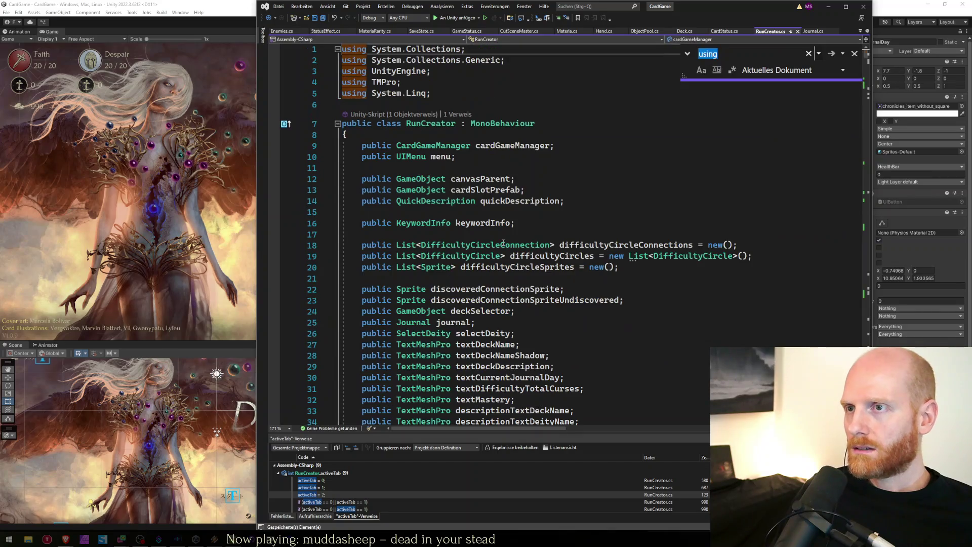
pyautogui.write('shotabjou')
pyautogui.press('BackSpace')
pyautogui.press('BackSpace')
pyautogui.press('BackSpace')
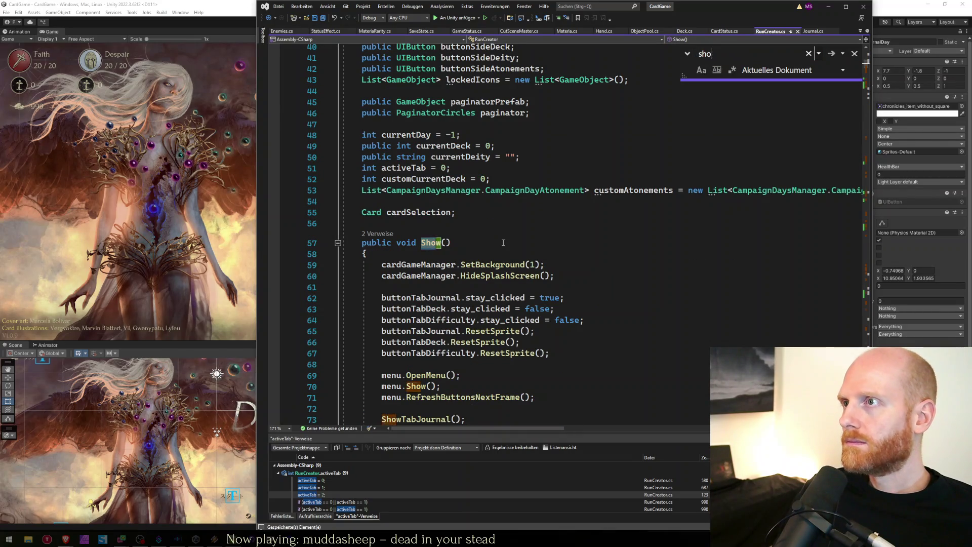
pyautogui.press('BackSpace')
pyautogui.press('BackSpace')
pyautogui.write('owtabjournal')
pyautogui.press('Escape')
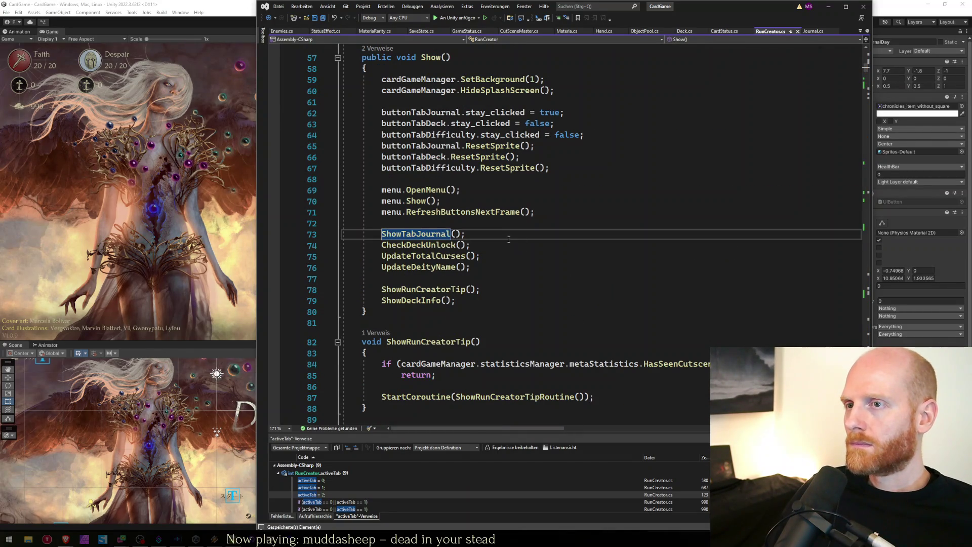
pyautogui.hotkey('ctrl', '-')
# Select the body of the ShowTabJournal method
pyautogui.scroll(-5, 398, 306)
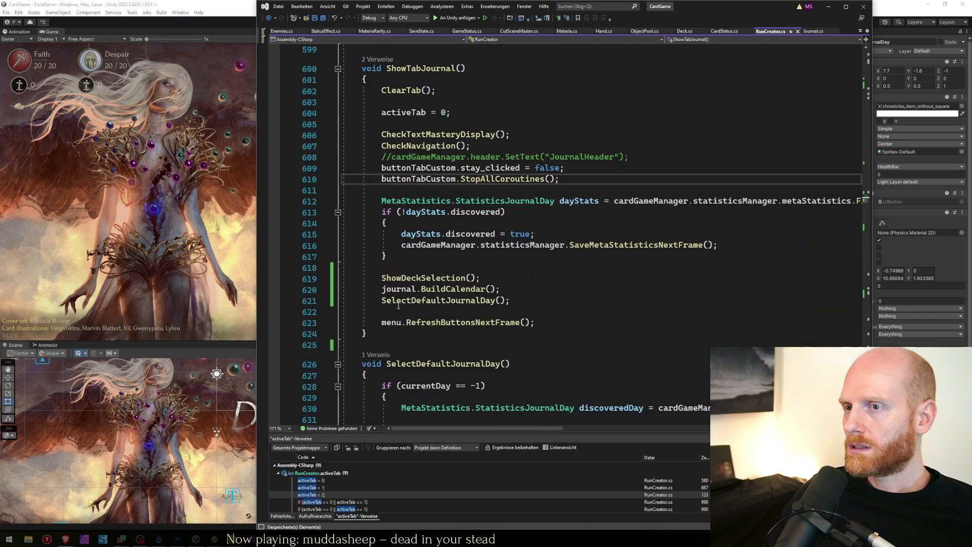
pyautogui.scroll(-1, 399, 306)
pyautogui.click(511, 267)
pyautogui.press('Up')
pyautogui.press('Up')
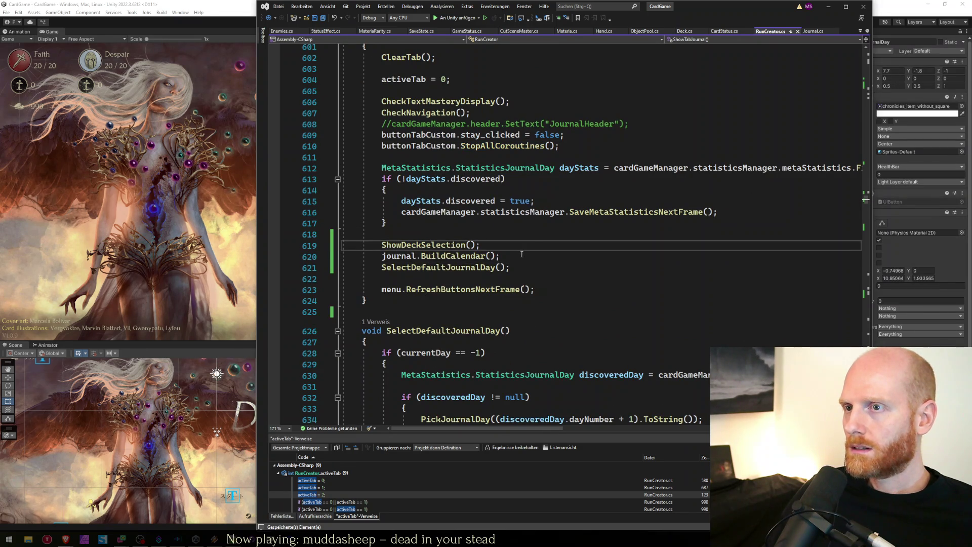
pyautogui.moveTo(546, 290)
pyautogui.mouseDown()
pyautogui.moveTo(339, 203)
pyautogui.moveTo(337, 193)
pyautogui.mouseUp()
pyautogui.hotkey('ctrl', 'c')
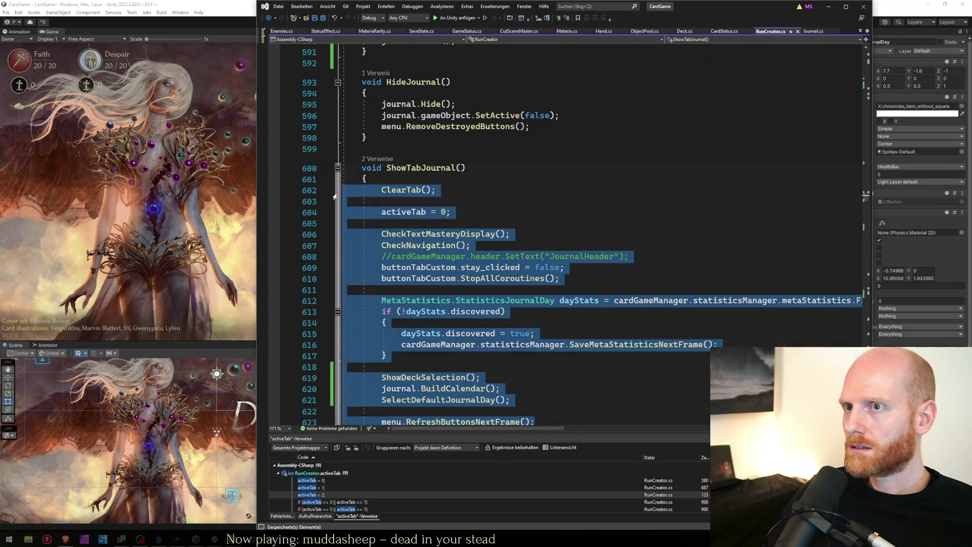
pyautogui.hotkey('ctrl', '-')
pyautogui.hotkey('ctrl', '-')
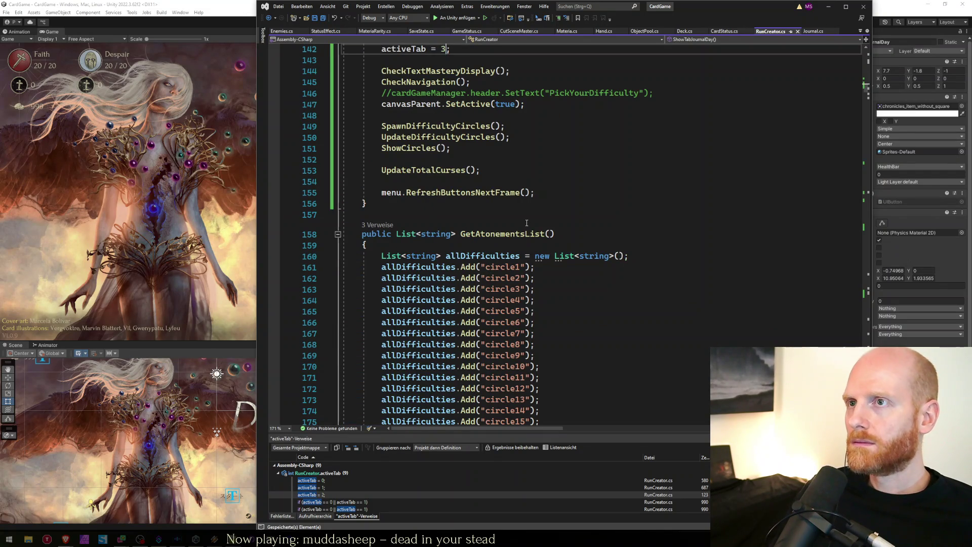
# Paste ShowTabJournal's body below the last call in ShowTabJournalDay
pyautogui.scroll(2, 526, 222)
pyautogui.press('Down')
pyautogui.press('Down')
pyautogui.press('Down')
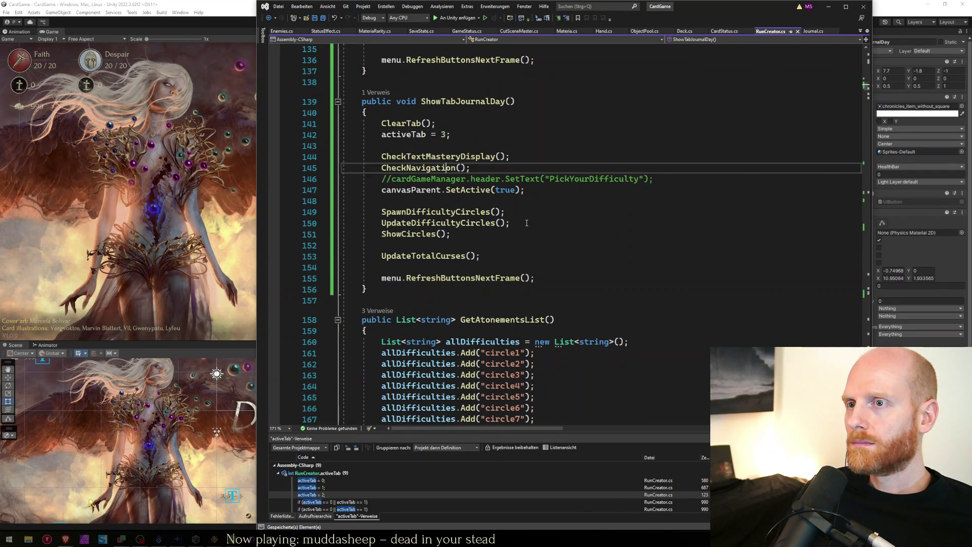
pyautogui.press('Down')
pyautogui.press('End')
pyautogui.press('Return')
pyautogui.press('Return')
pyautogui.press('Return')
pyautogui.write('/')
pyautogui.press('BackSpace')
pyautogui.hotkey('ctrl', 'v')
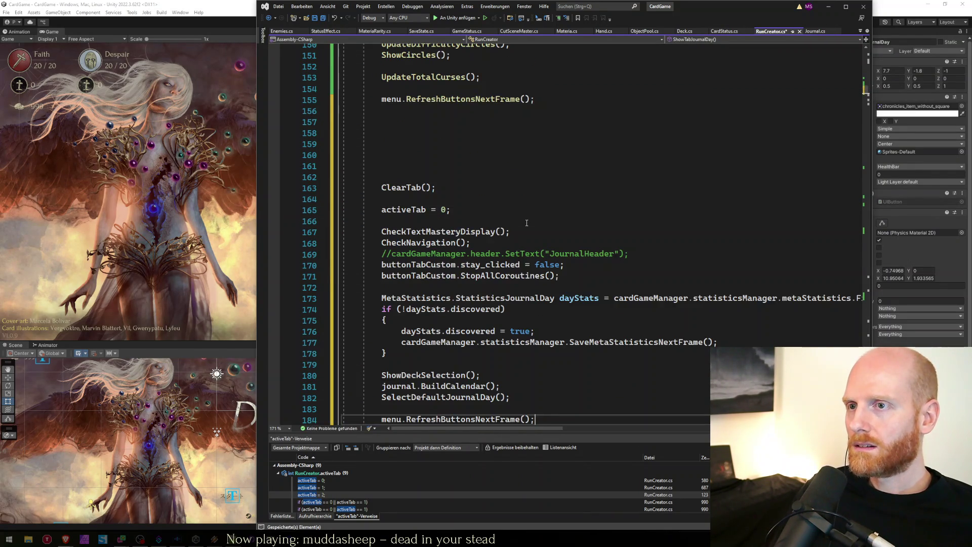
# Delete the duplicate ClearTab, activeTab, CheckTextMasteryDisplay and CheckNavigation lines from the pasted code
pyautogui.scroll(7, 527, 223)
pyautogui.scroll(-1, 507, 253)
pyautogui.click(453, 342)
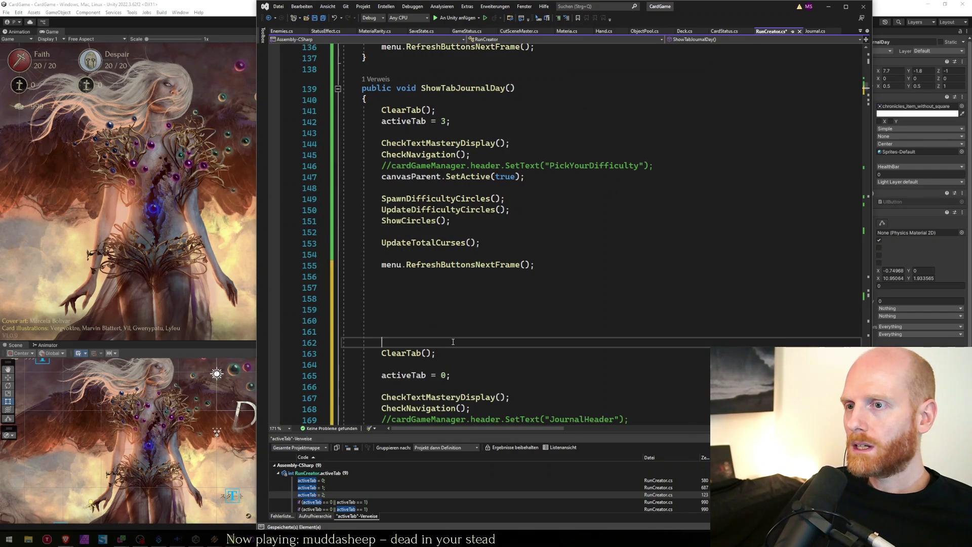
pyautogui.press('Down')
pyautogui.hotkey('shift', 'Down')
pyautogui.hotkey('shift', 'Down')
pyautogui.hotkey('shift', 'Down')
pyautogui.press('Delete')
pyautogui.press('BackSpace')
pyautogui.press('BackSpace')
pyautogui.press('BackSpace')
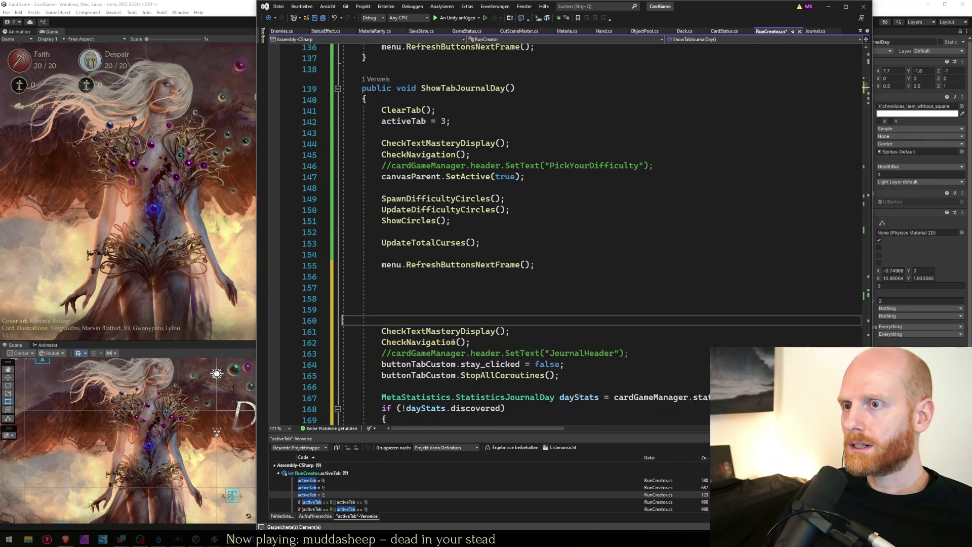
pyautogui.press('Down')
pyautogui.hotkey('shift', 'Down')
pyautogui.hotkey('shift', 'Down')
pyautogui.press('Delete')
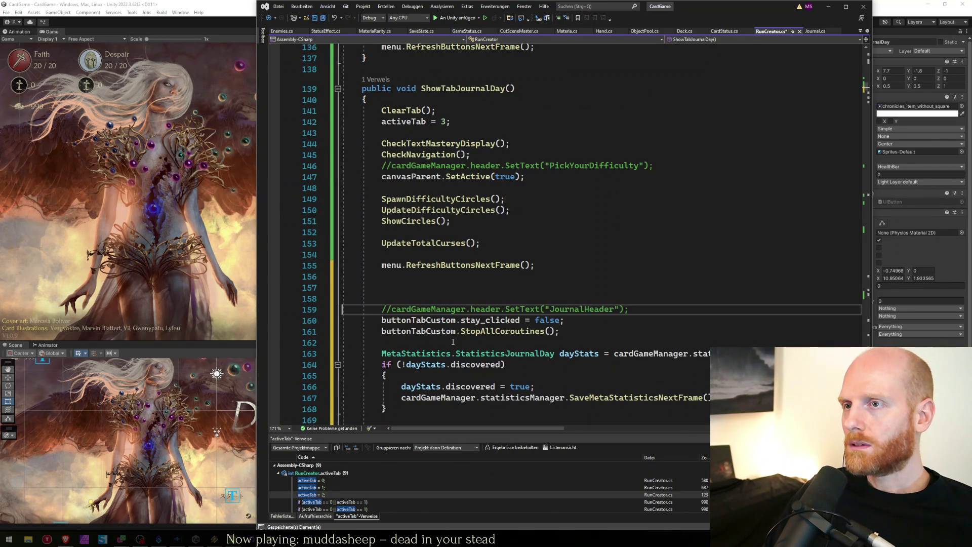
# Delete the JournalHeader comment and buttonTabCustom stay_clicked lines
pyautogui.press('Down')
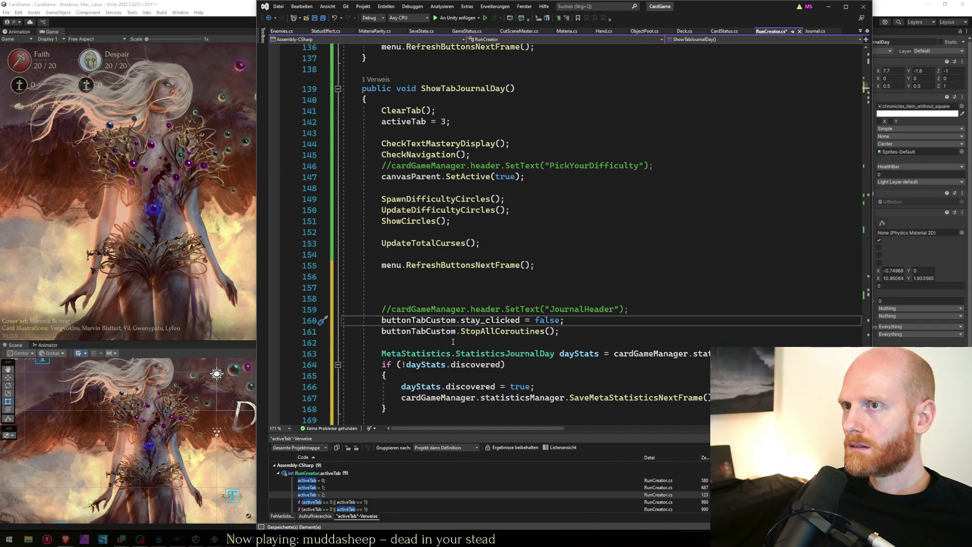
pyautogui.press('Down')
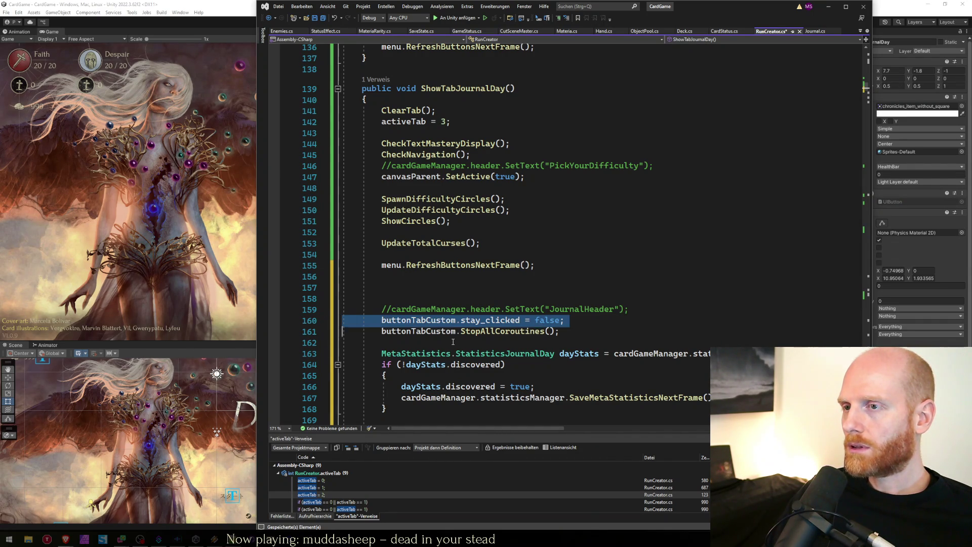
pyautogui.hotkey('shift', 'End')
pyautogui.hotkey('shift', 'Up')
pyautogui.hotkey('shift', 'Up')
pyautogui.hotkey('shift', 'Up')
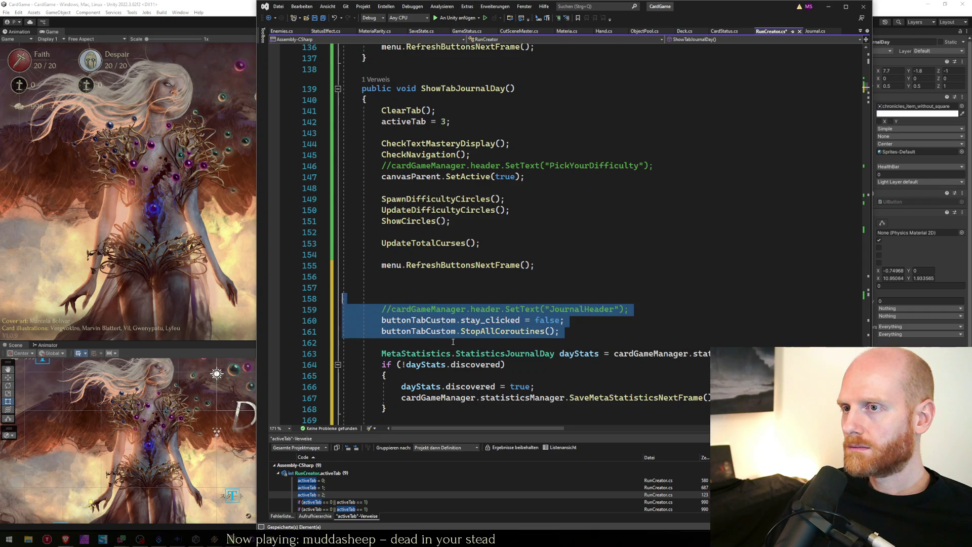
pyautogui.press('Delete')
pyautogui.press('Delete')
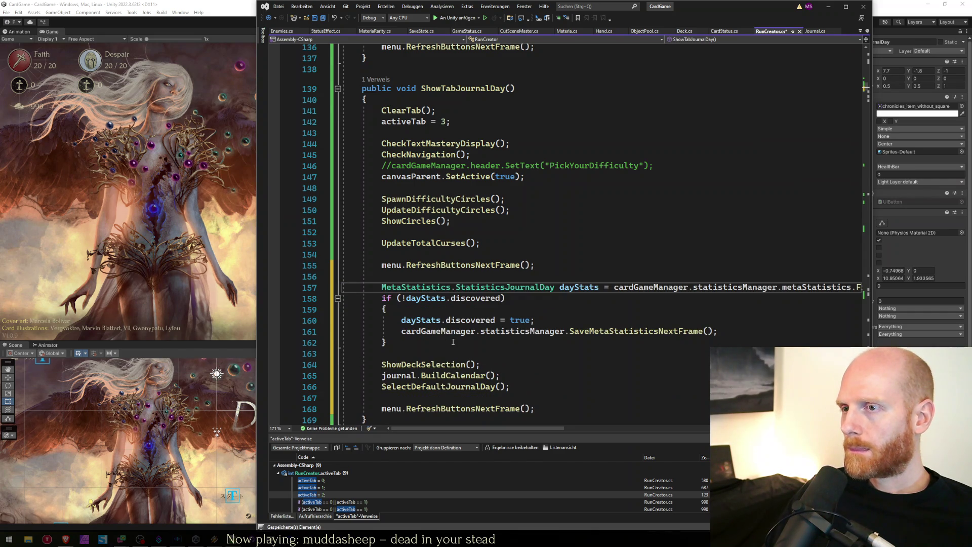
# In ShowTabJournalDay, replace the ShowDeckSelection() call with ShowJournalSelection();
pyautogui.press('End')
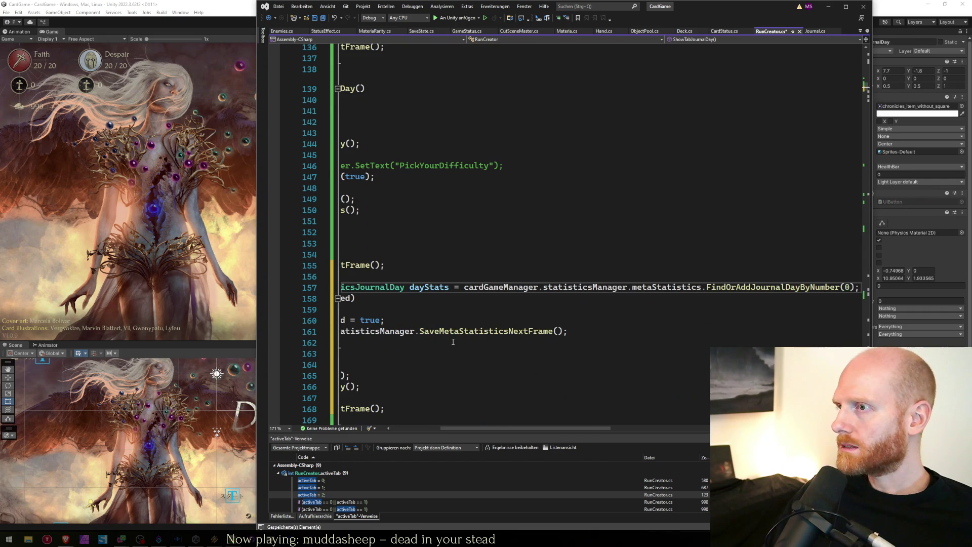
pyautogui.press('Home')
pyautogui.press('Down')
pyautogui.press('Down')
pyautogui.press('Down')
pyautogui.press('Down')
pyautogui.press('Down')
pyautogui.press('Down')
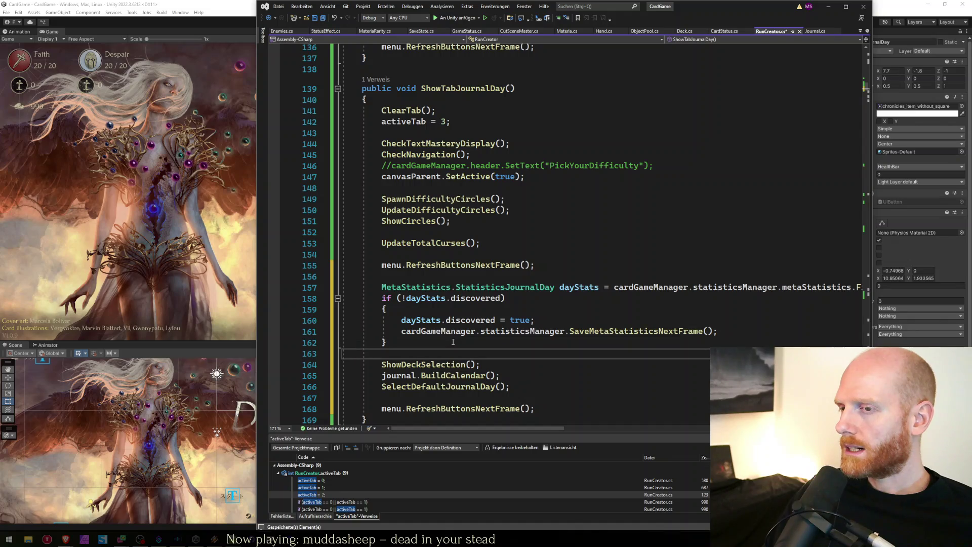
pyautogui.press('Down')
pyautogui.press('Down')
pyautogui.press('Down')
pyautogui.press('Up')
pyautogui.press('Up')
pyautogui.press('Up')
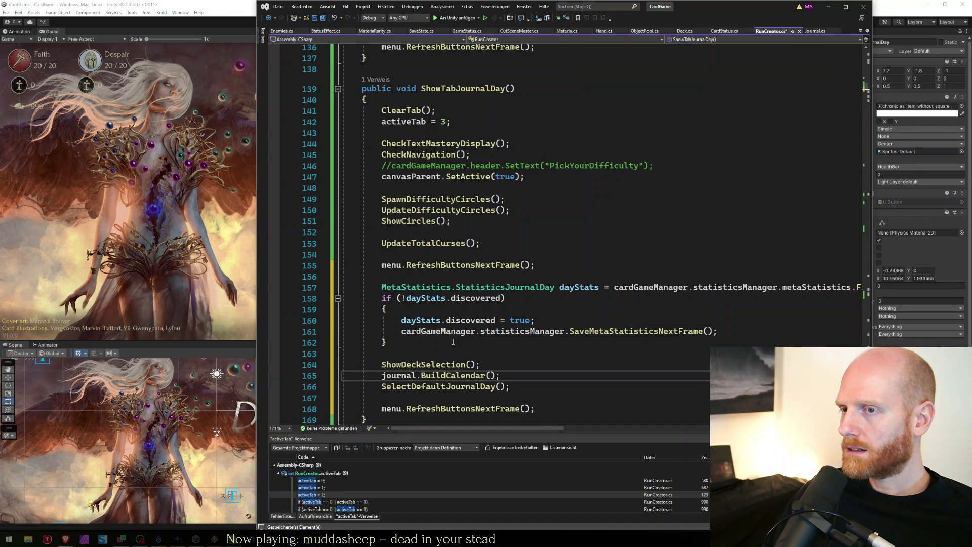
pyautogui.hotkey('shift', 'End')
pyautogui.write('Sh')
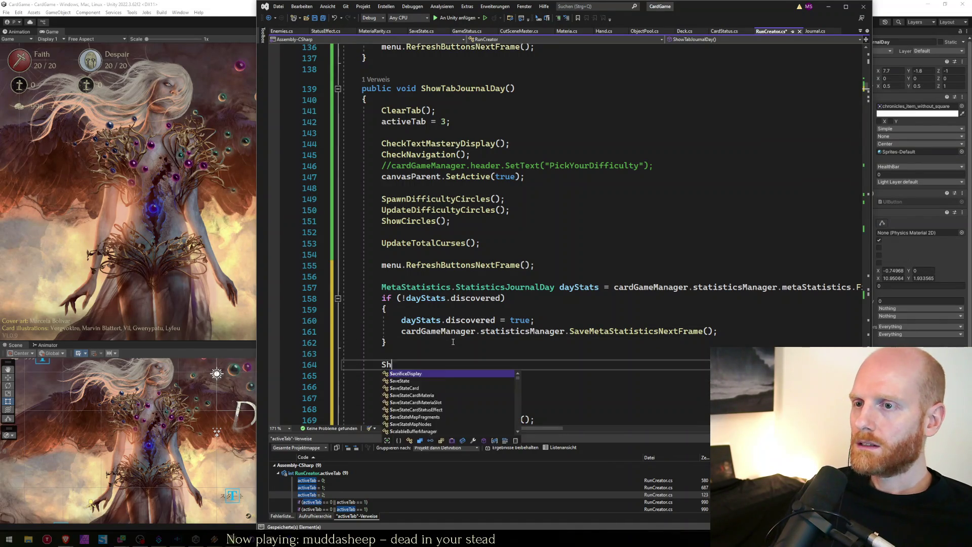
pyautogui.write('owJournal')
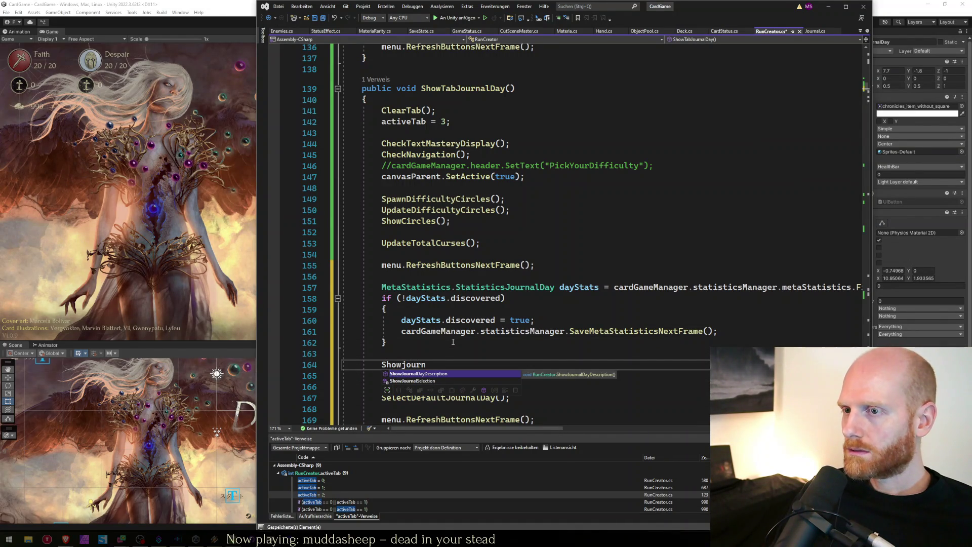
pyautogui.press('Tab')
pyautogui.write('()M')
pyautogui.press('Down')
pyautogui.press('Up')
pyautogui.press('End')
pyautogui.press('BackSpace')
pyautogui.write(';')
pyautogui.press('Down')
pyautogui.hotkey('shift', 'Delete')
# Inspect the definitions of ShowJournalSelection and the journal's Show method
pyautogui.click(431, 365)
pyautogui.press('F12')
pyautogui.click(434, 270)
pyautogui.press('F12')
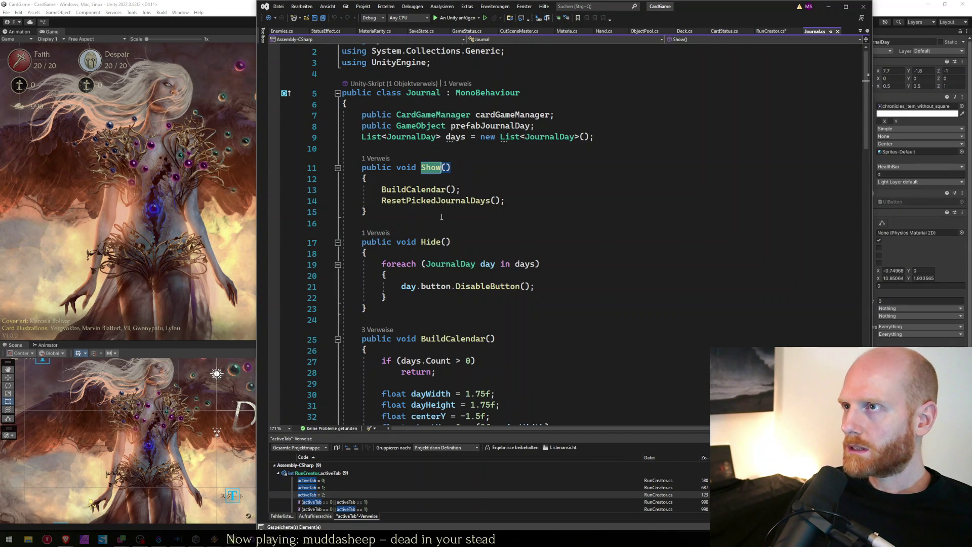
# Delete the journal.BuildCalendar() line in RunCreator.cs, save it, and return to Unity
pyautogui.hotkey('ctrl', 'Tab')
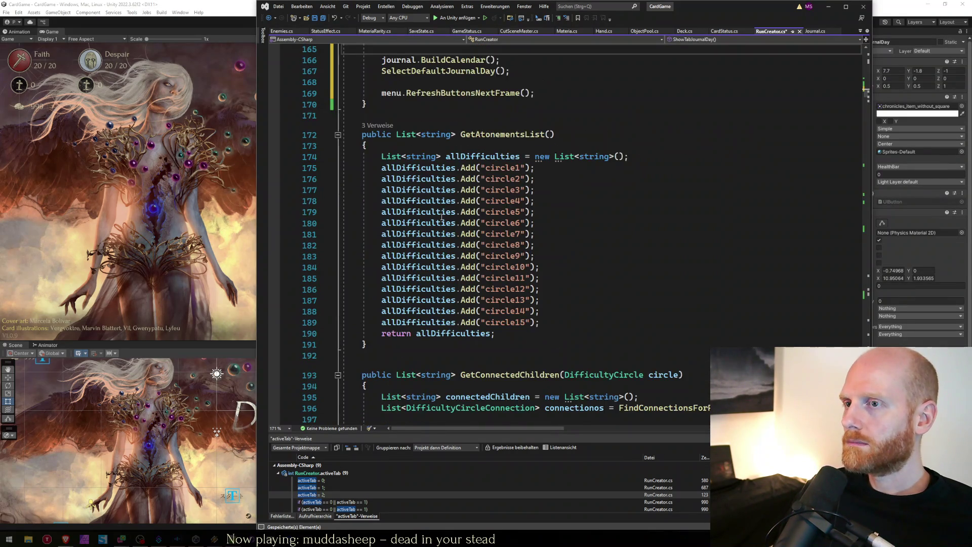
pyautogui.scroll(3, 442, 218)
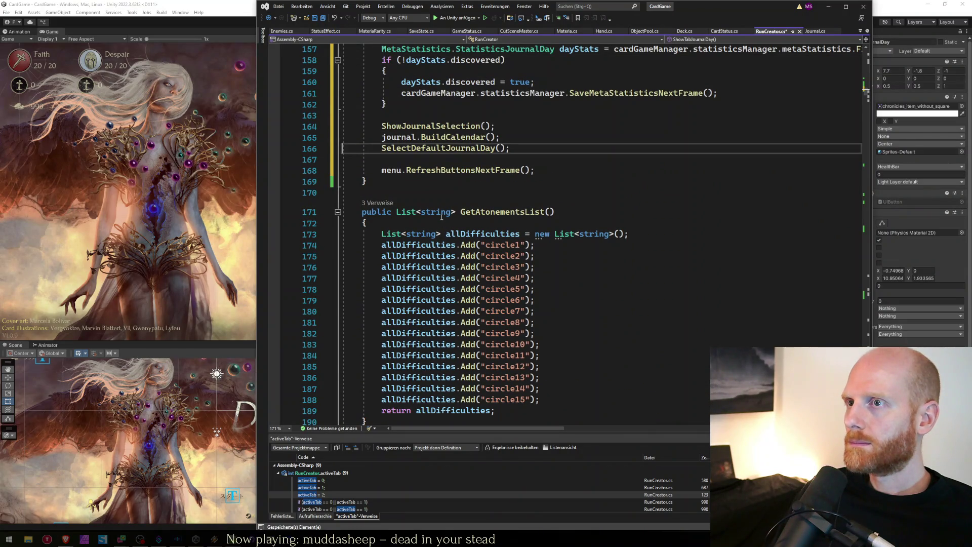
pyautogui.press('Delete')
pyautogui.scroll(5, 441, 217)
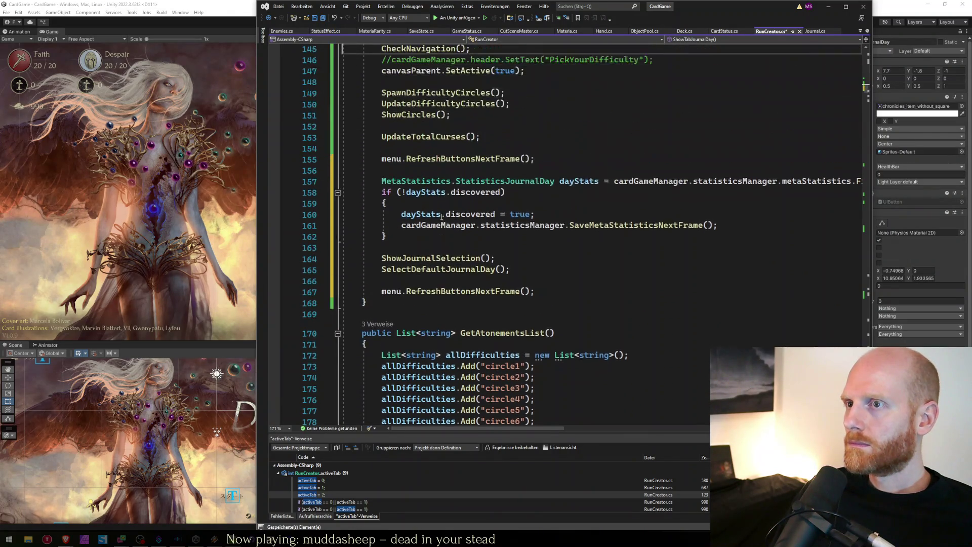
pyautogui.press('Down')
pyautogui.press('Down')
pyautogui.press('Down')
pyautogui.hotkey('ctrl', 's')
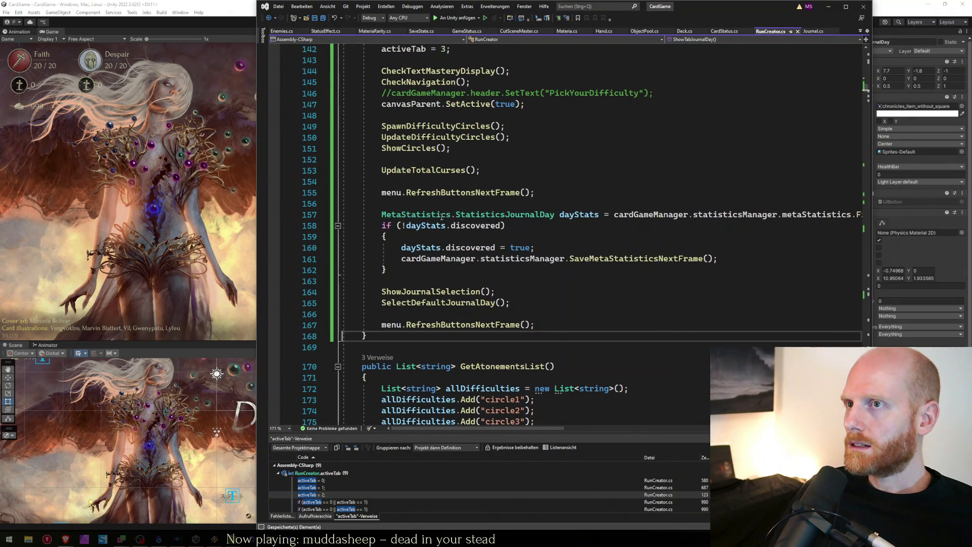
pyautogui.scroll(4, 479, 230)
pyautogui.click(238, 138)
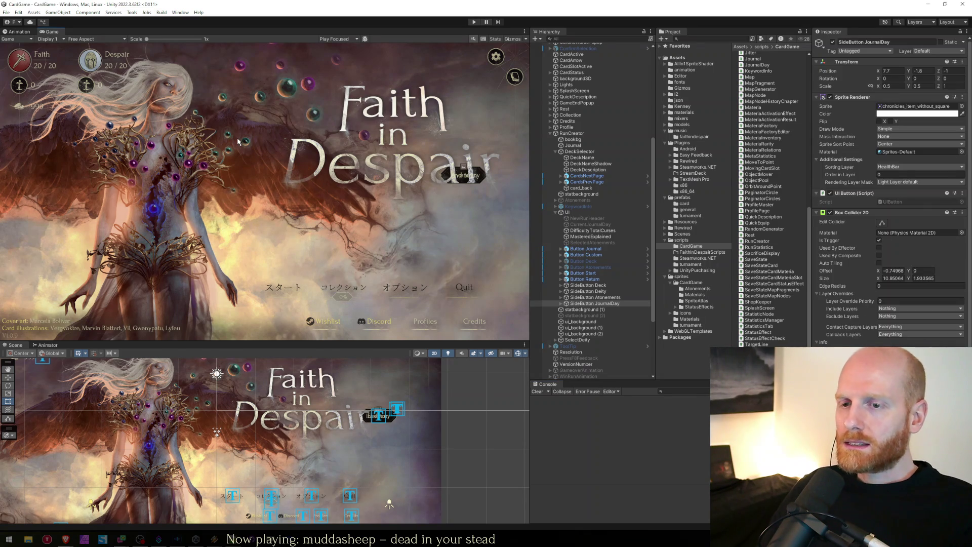
# Enter play mode with the recompiled scripts, then bring up the worksheet notes
pyautogui.click(473, 22)
pyautogui.hotkey('alt', 'Tab')
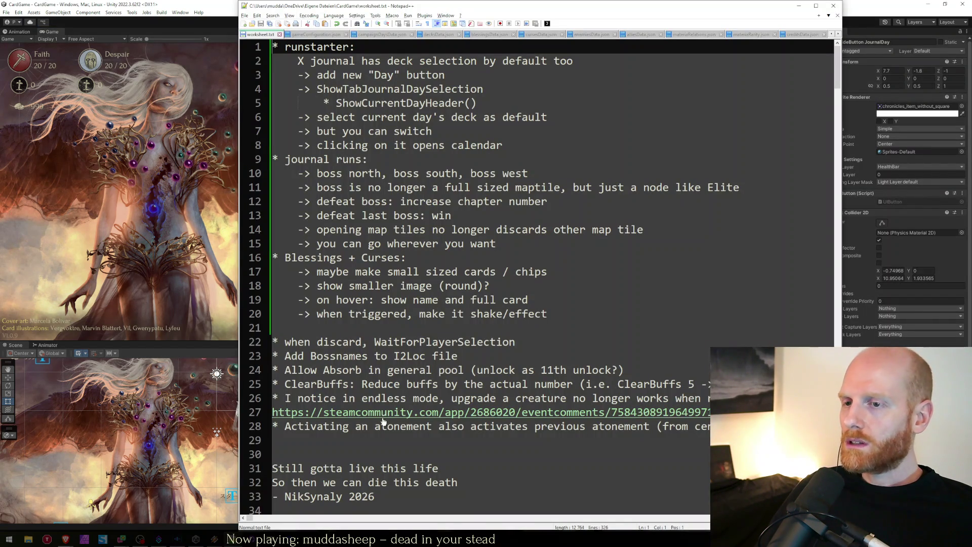
pyautogui.click(336, 434)
pyautogui.click(323, 330)
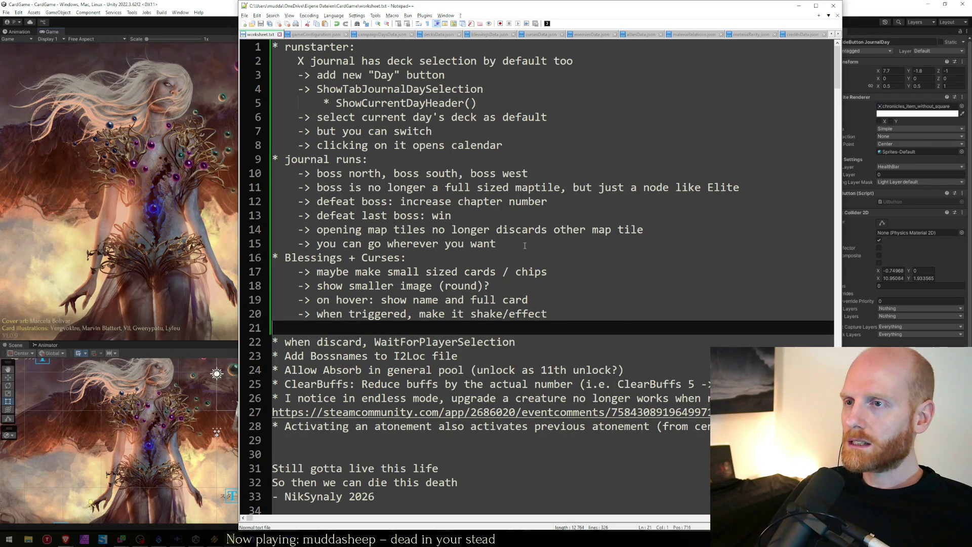
pyautogui.click(501, 244)
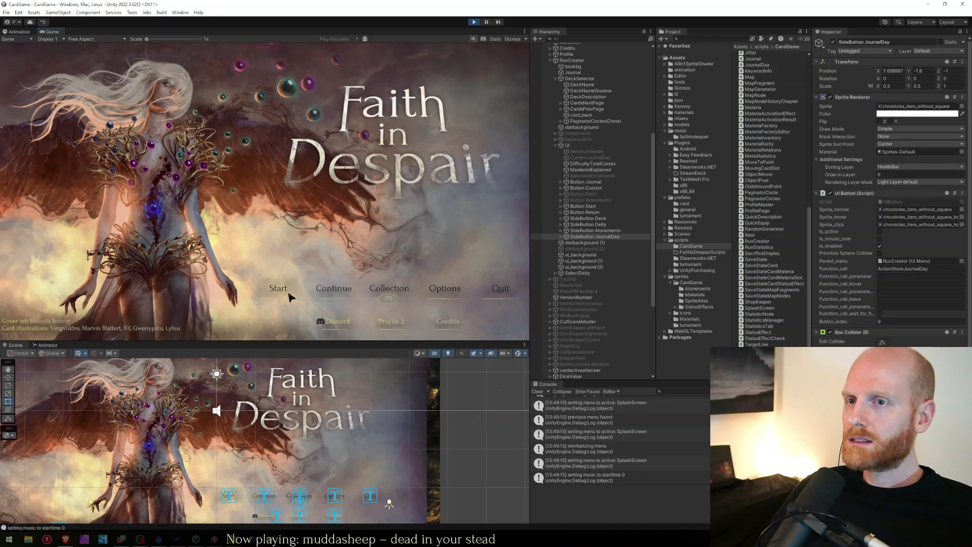
# Open the run creator, show the journal day calendar, open deity selection, then go back
pyautogui.click(284, 293)
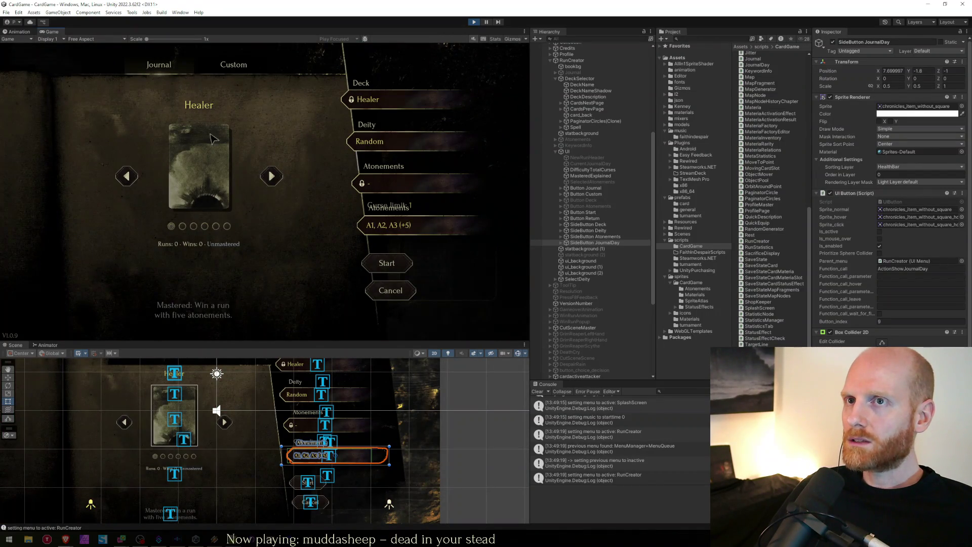
pyautogui.click(419, 227)
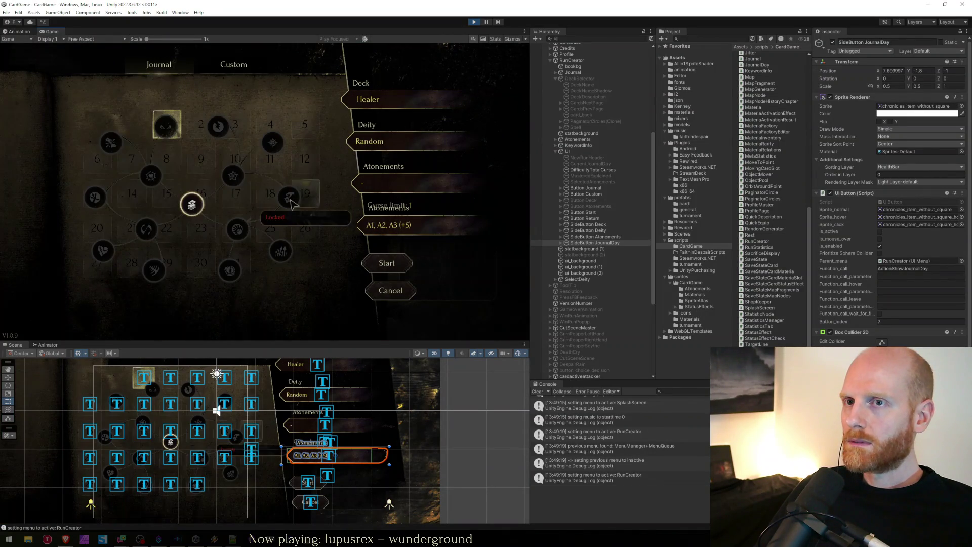
pyautogui.click(375, 142)
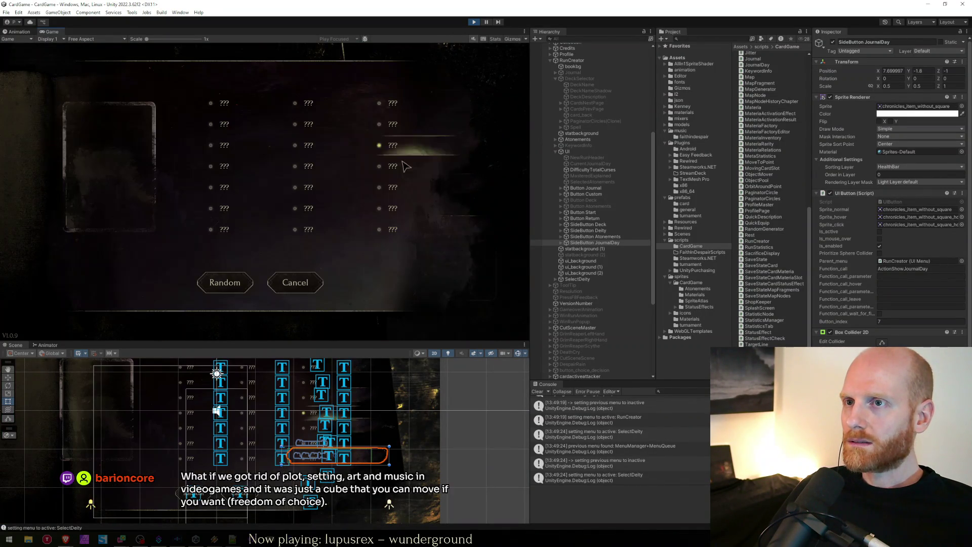
pyautogui.click(295, 282)
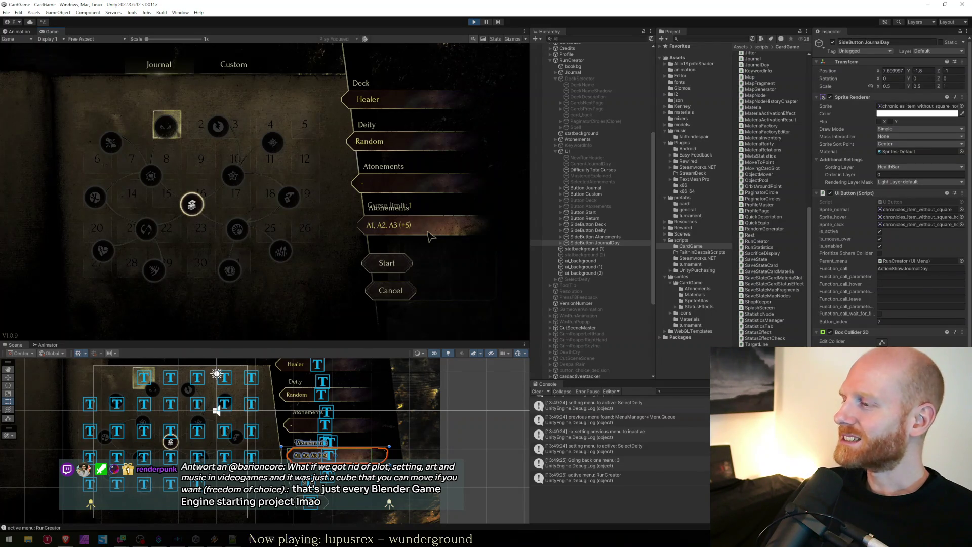
pyautogui.hotkey('alt', 'Tab')
# Search Google Images for 'ember stone', preview the glowing gem image, then return to Unity
pyautogui.hotkey('ctrl', 't')
pyautogui.write('ember stone')
pyautogui.press('Return')
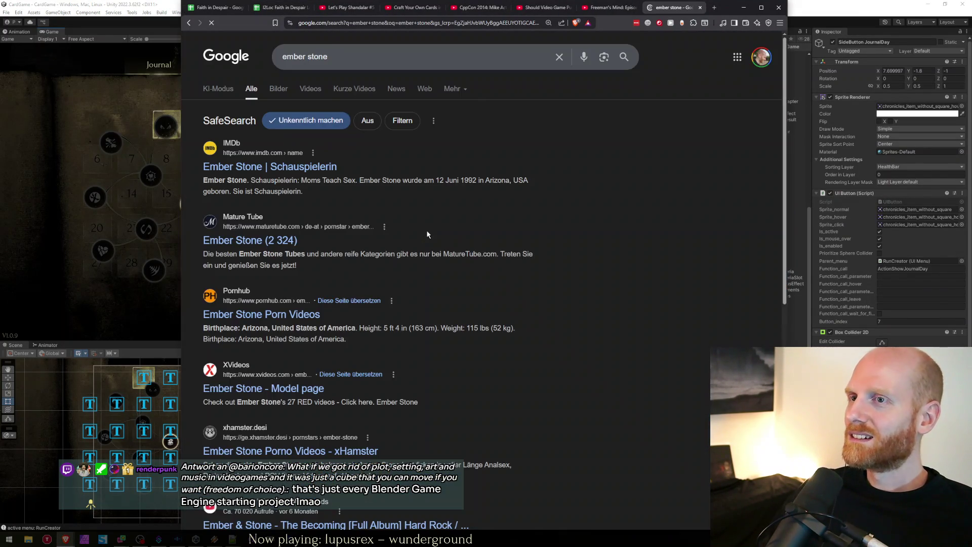
pyautogui.click(278, 91)
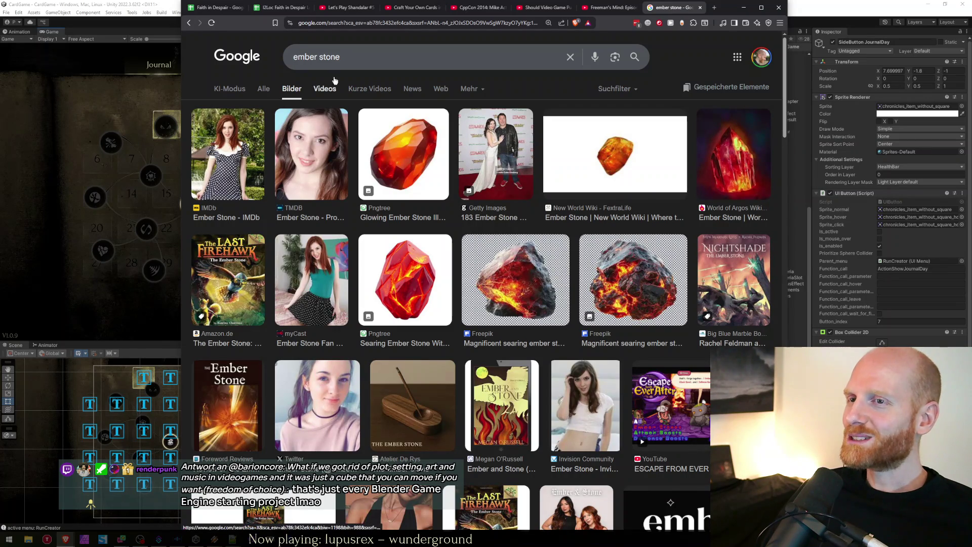
pyautogui.click(378, 140)
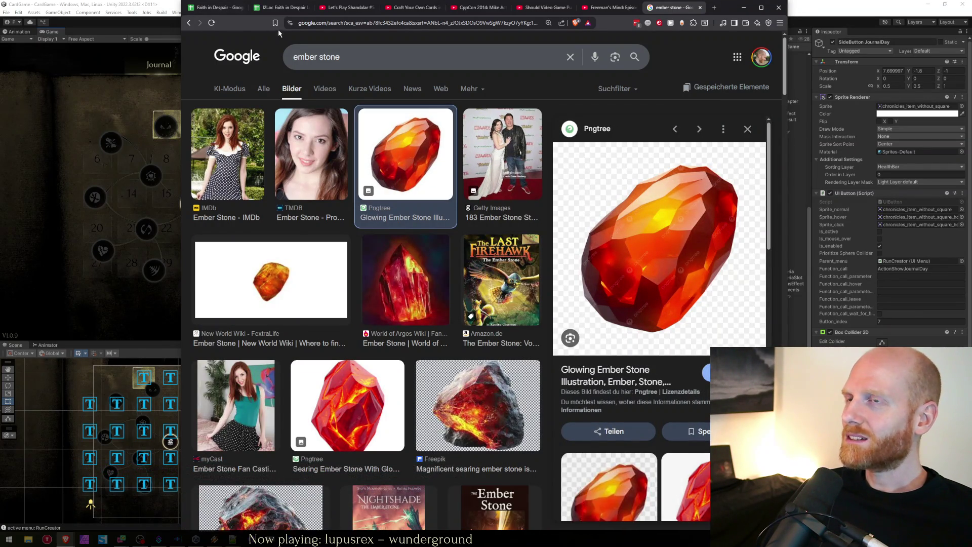
pyautogui.click(217, 7)
pyautogui.click(108, 3)
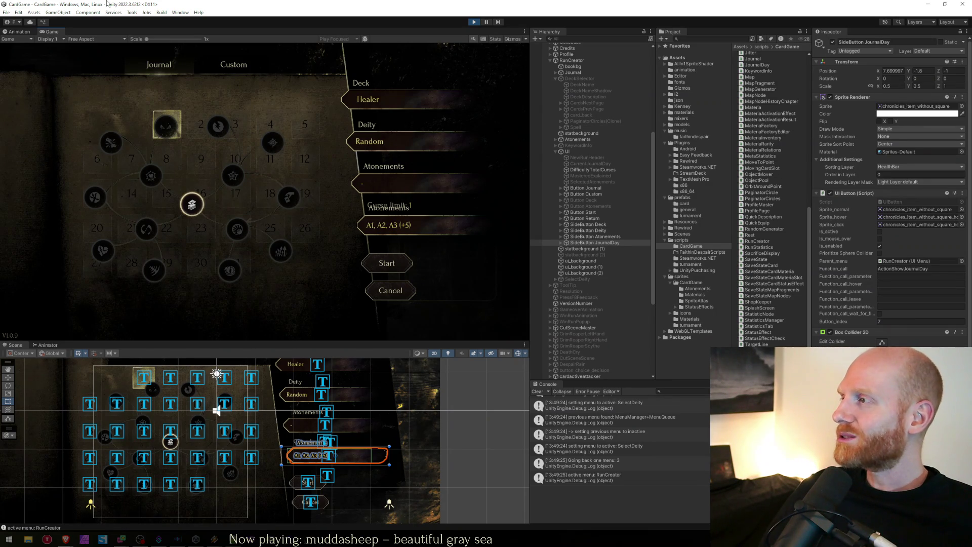
# Stop the game, review the ShowTabJournalDay code in RunCreator.cs, then check the Twitch chat
pyautogui.click(475, 24)
pyautogui.hotkey('alt', 'Tab')
pyautogui.click(476, 324)
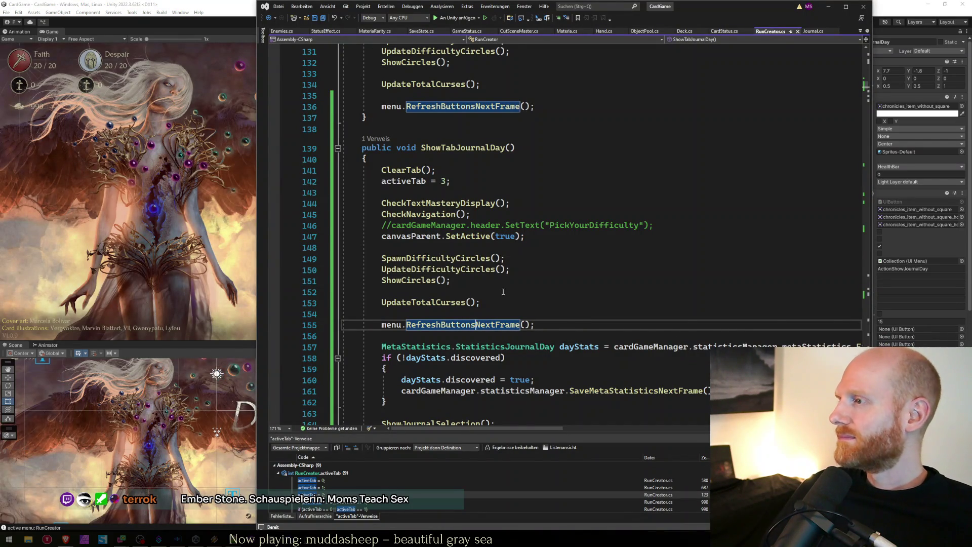
pyautogui.scroll(-2, 507, 286)
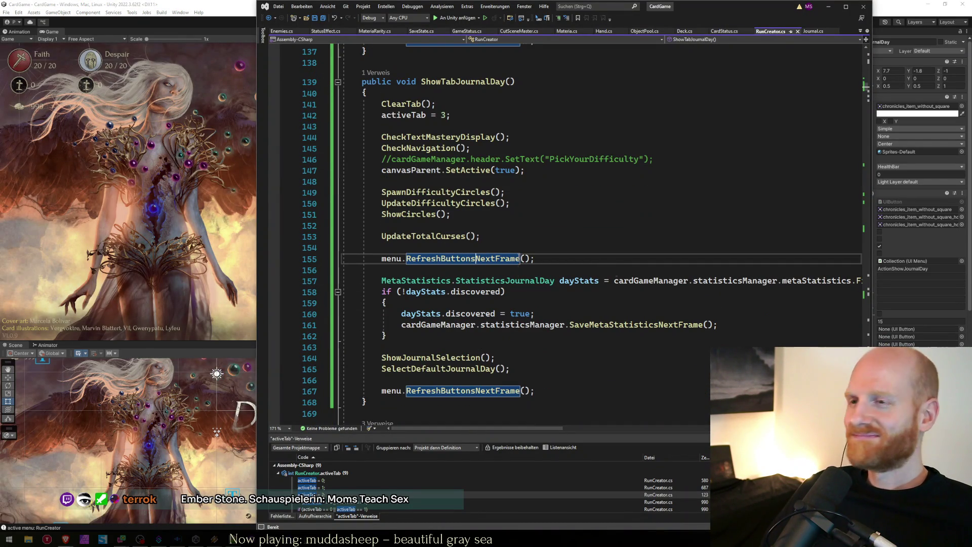
pyautogui.click(521, 236)
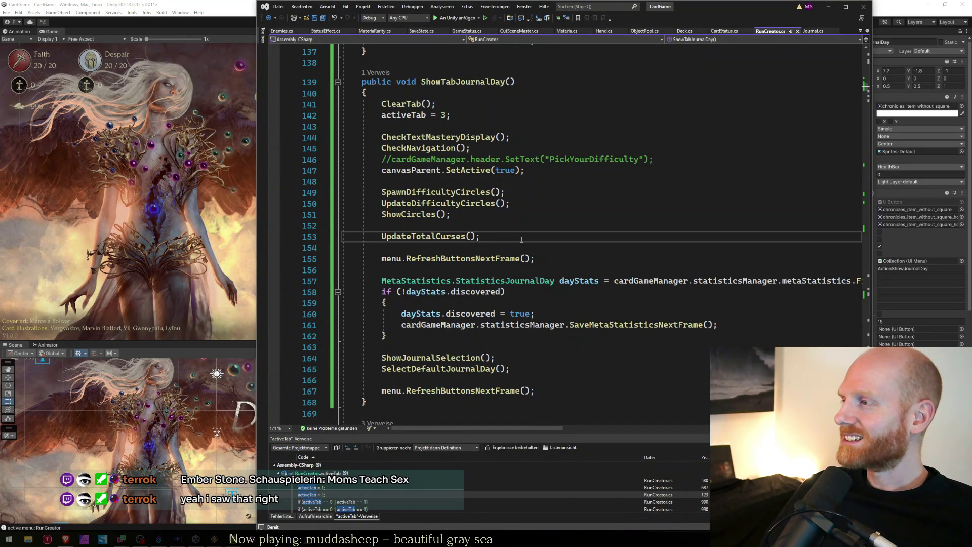
pyautogui.press('Down')
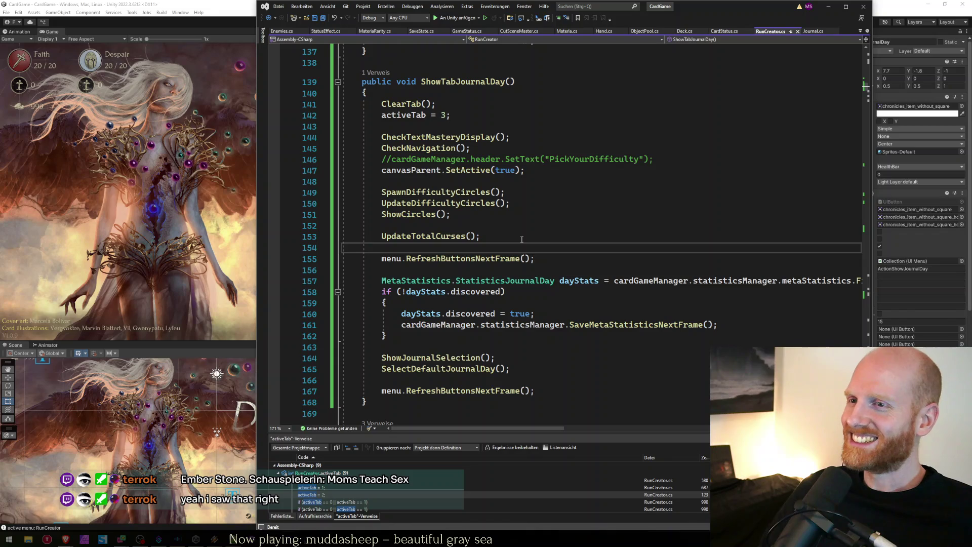
pyautogui.scroll(1, 515, 241)
pyautogui.click(524, 217)
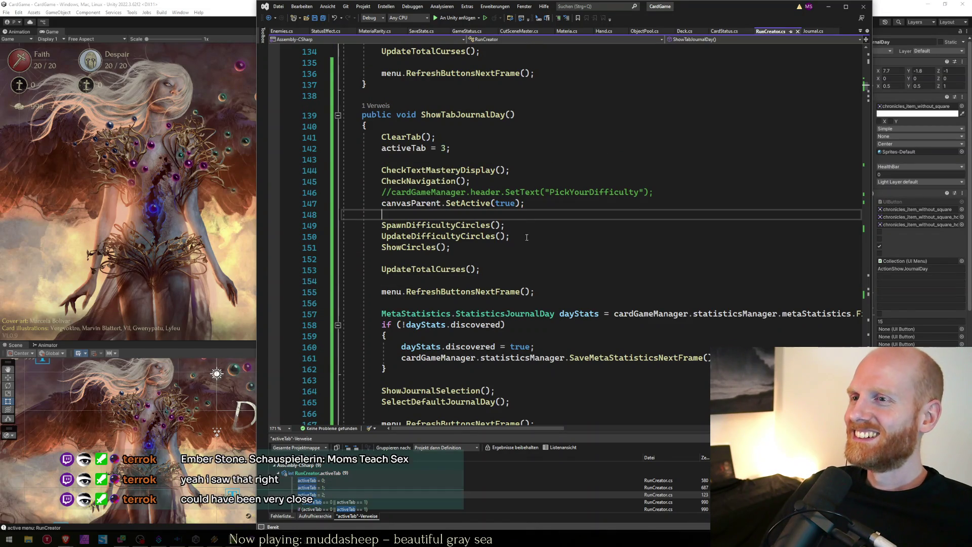
pyautogui.scroll(-1, 535, 263)
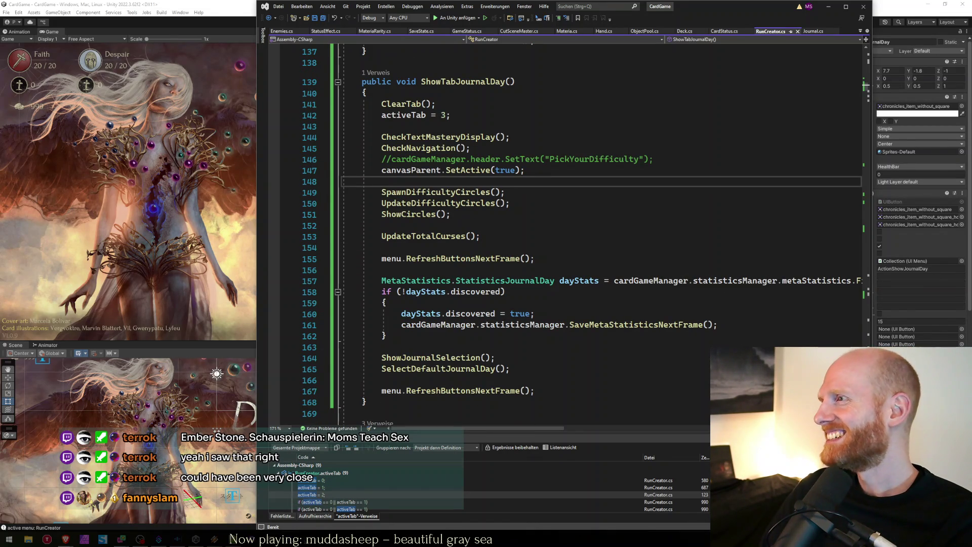
pyautogui.hotkey('alt', 'Tab')
pyautogui.click(408, 318)
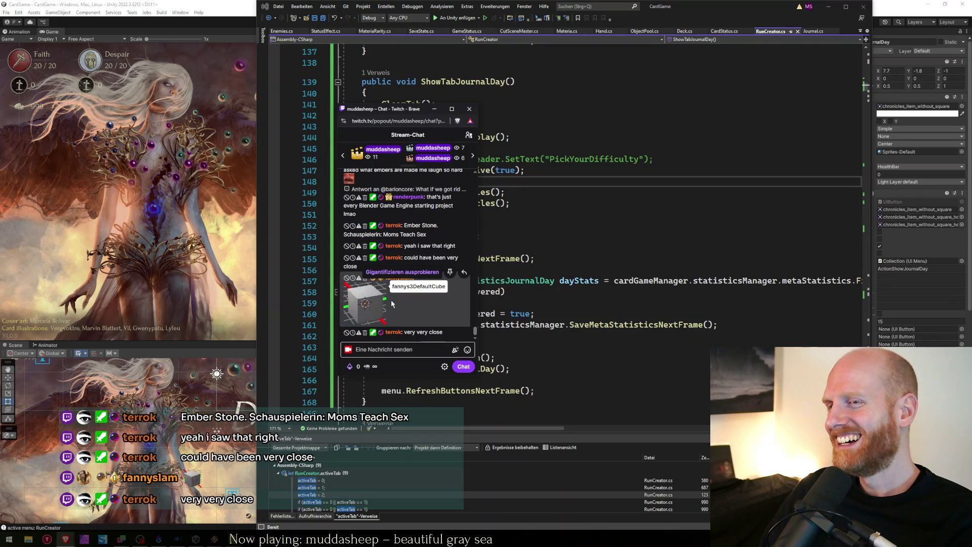
# Move the Twitch chat pop-up off the code, go to the SelectDefaultJournalDay line, then switch to worksheet.txt
pyautogui.moveTo(394, 109); pyautogui.dragTo(971, 109)
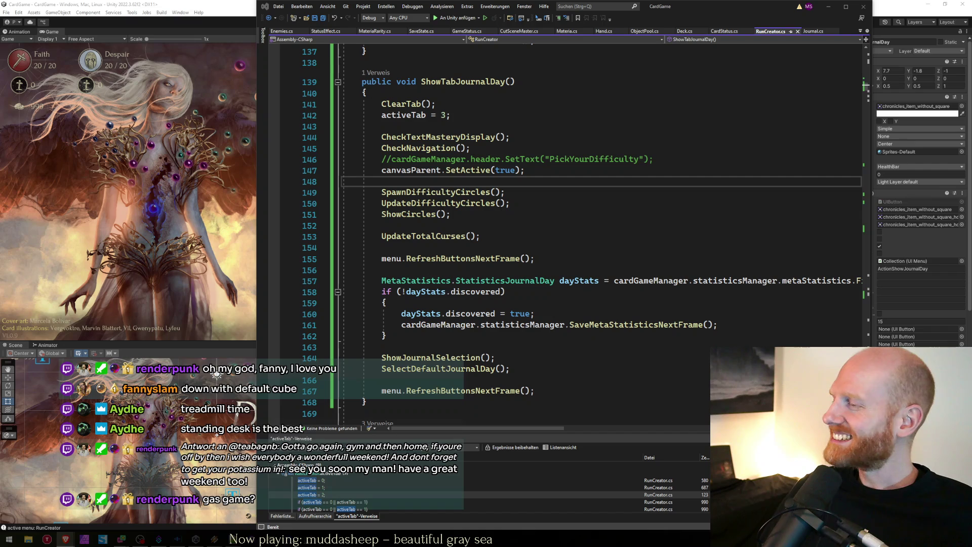
pyautogui.click(610, 365)
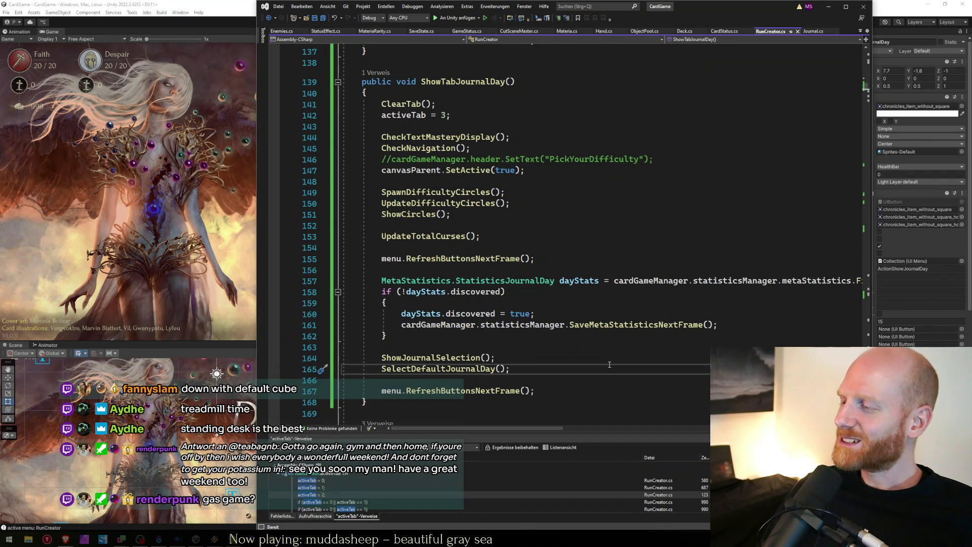
pyautogui.hotkey('alt', 'Tab')
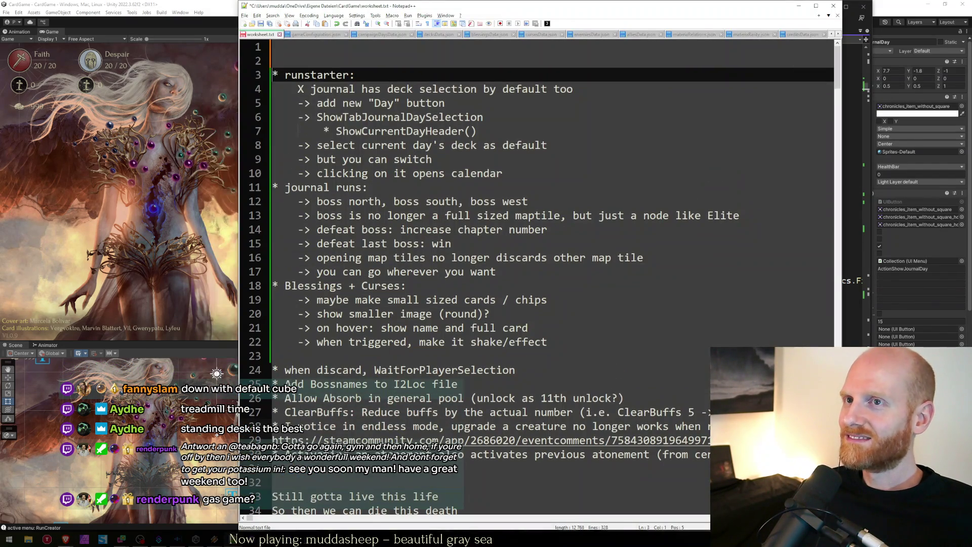
# Write 'GAS GEBEN!' and 'LIGHTWEIGHT!' as the first lines of worksheet.txt, spaced off, and save
pyautogui.click(274, 46)
pyautogui.write('GAS GEBEN!')
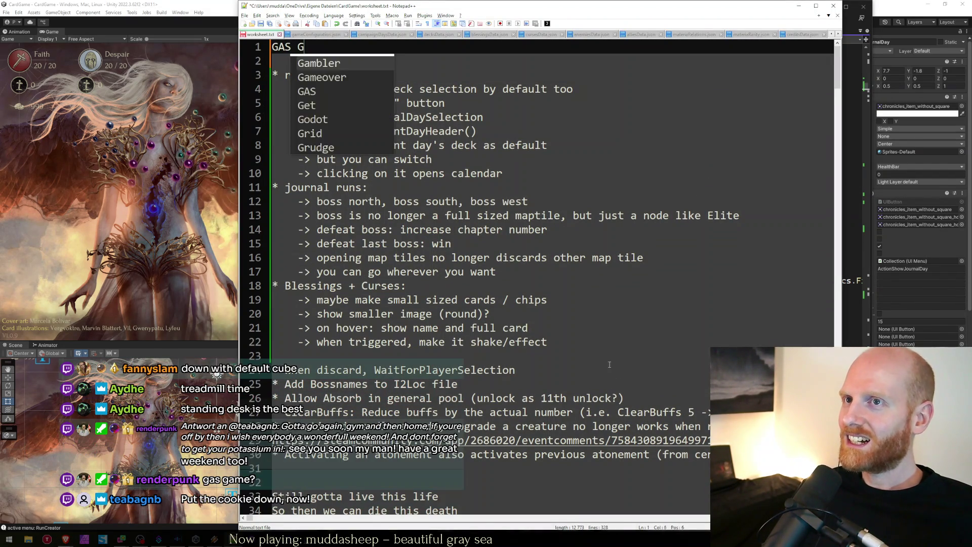
pyautogui.press('Return')
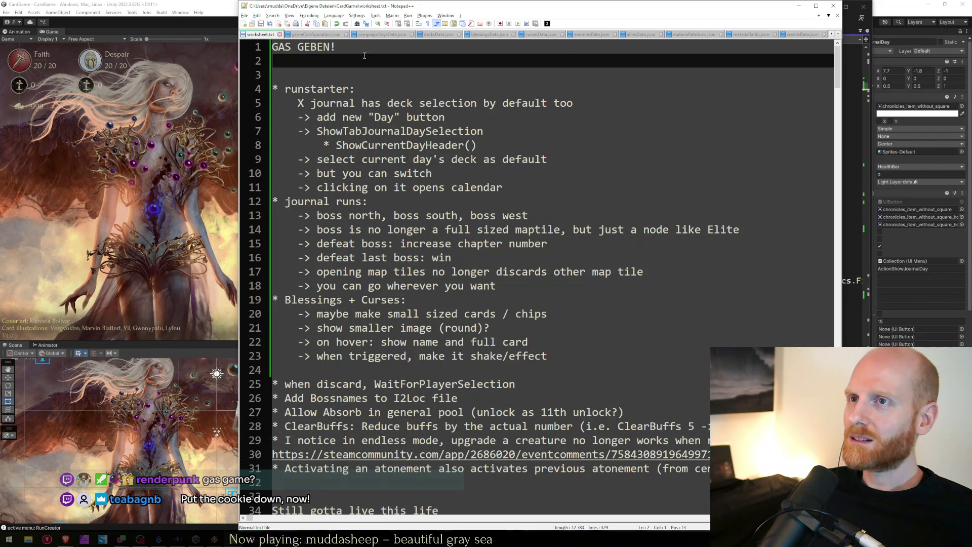
pyautogui.write('LIGHTWEIGHT!')
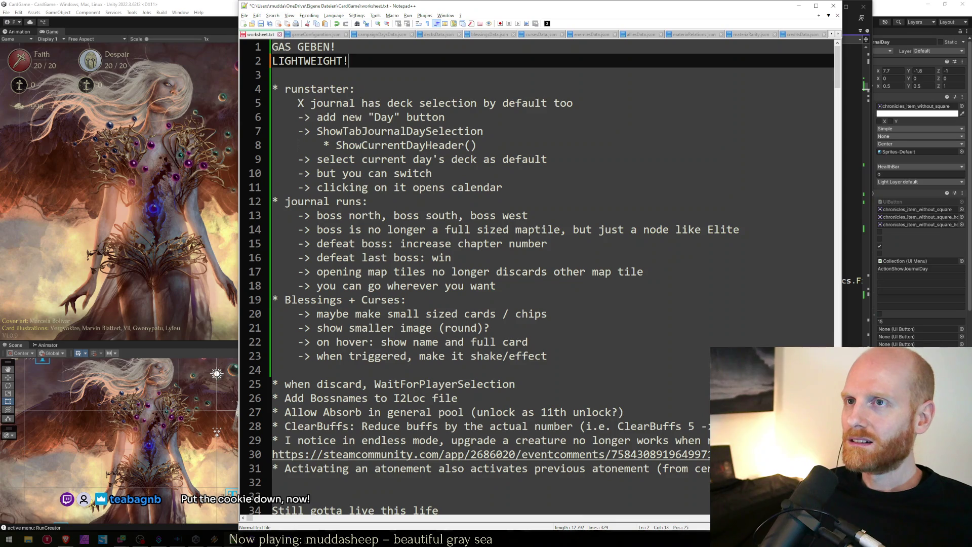
pyautogui.press('Return')
pyautogui.press('Return')
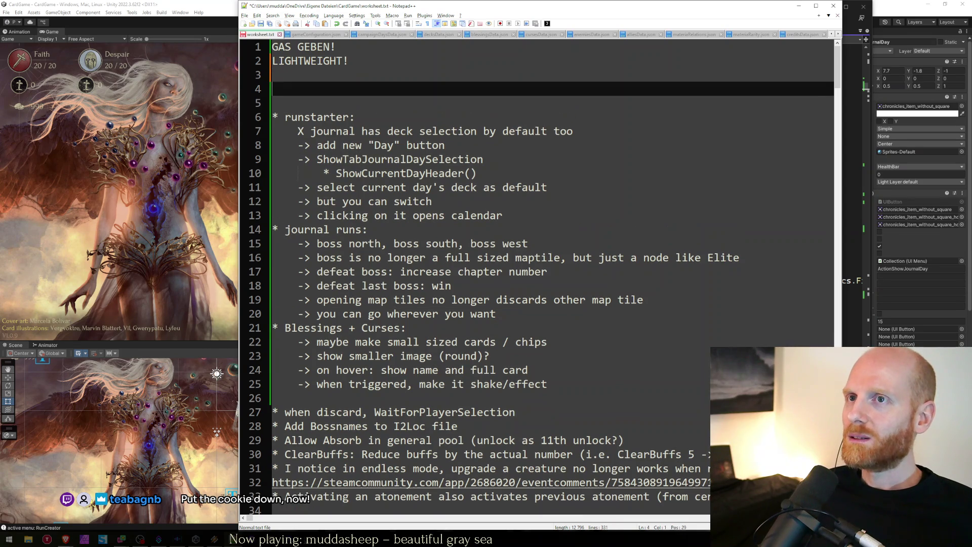
pyautogui.press('Up')
pyautogui.press('Return')
pyautogui.hotkey('ctrl', 's')
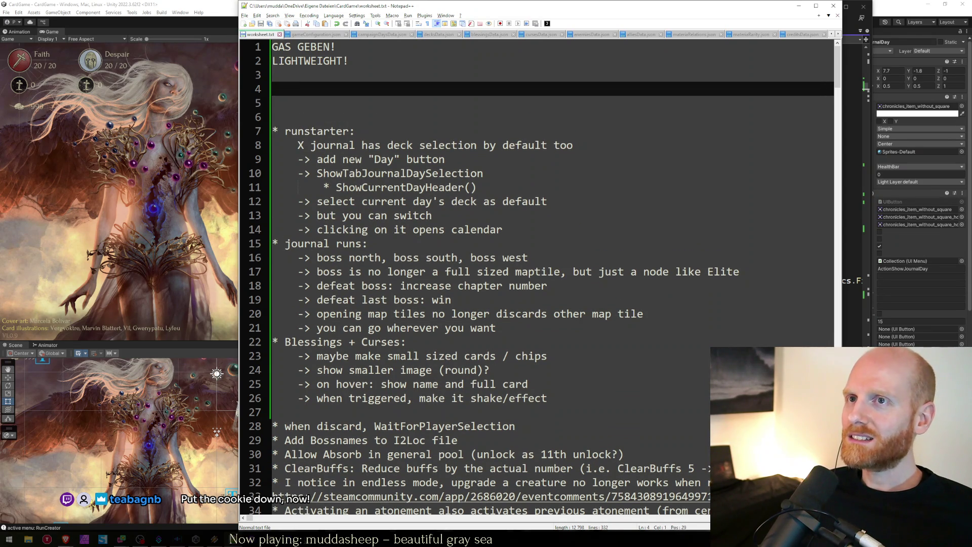
pyautogui.press('Up')
pyautogui.press('Up')
pyautogui.hotkey('shift', 'End')
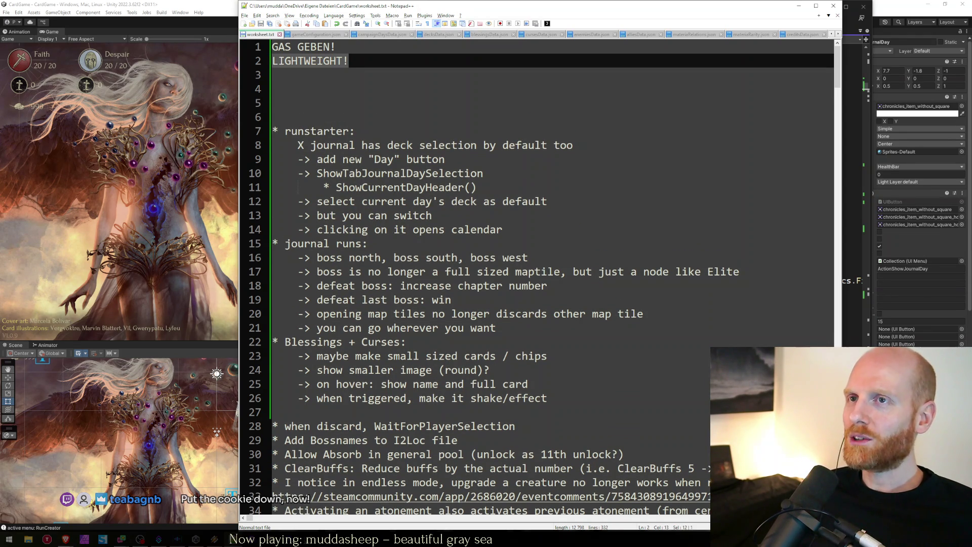
pyautogui.press('Right')
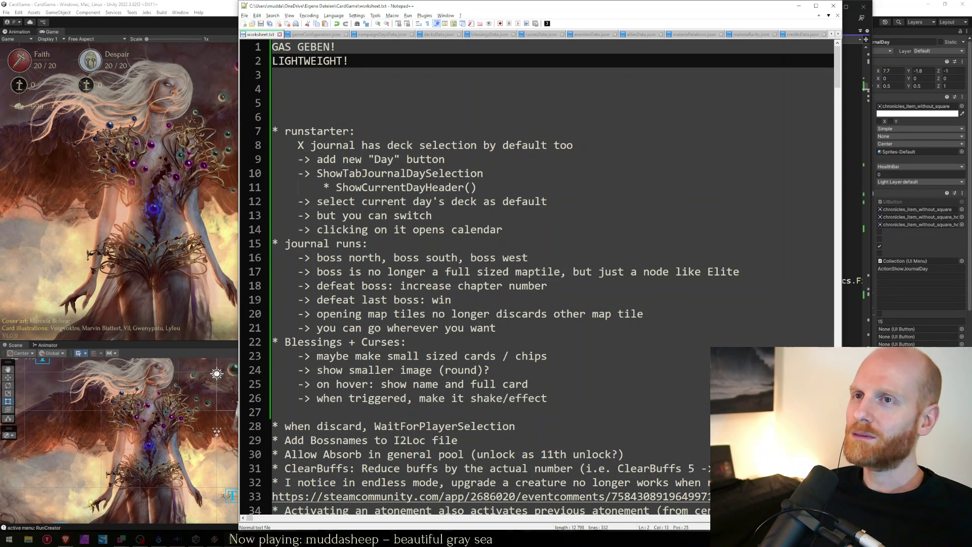
pyautogui.press('Down')
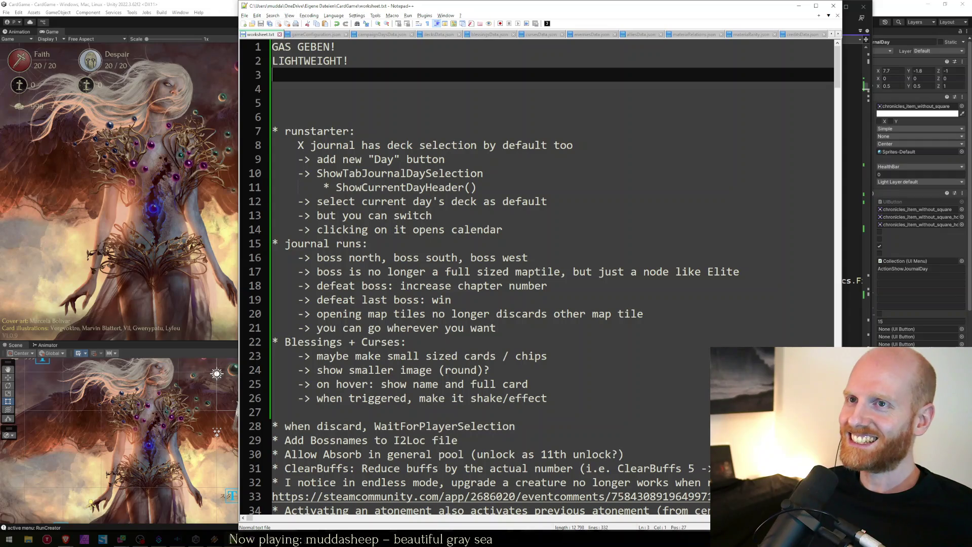
pyautogui.click(145, 169)
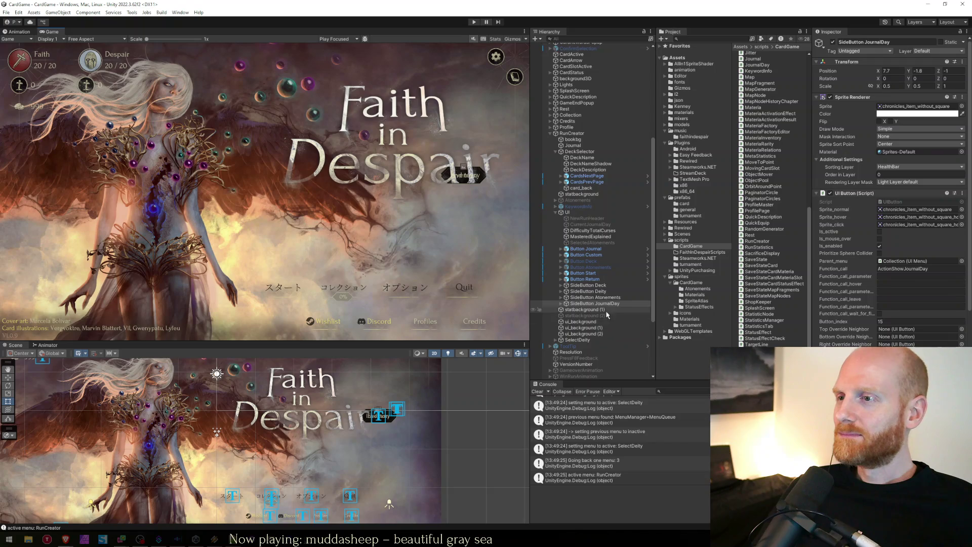
pyautogui.click(590, 291)
pyautogui.click(592, 303)
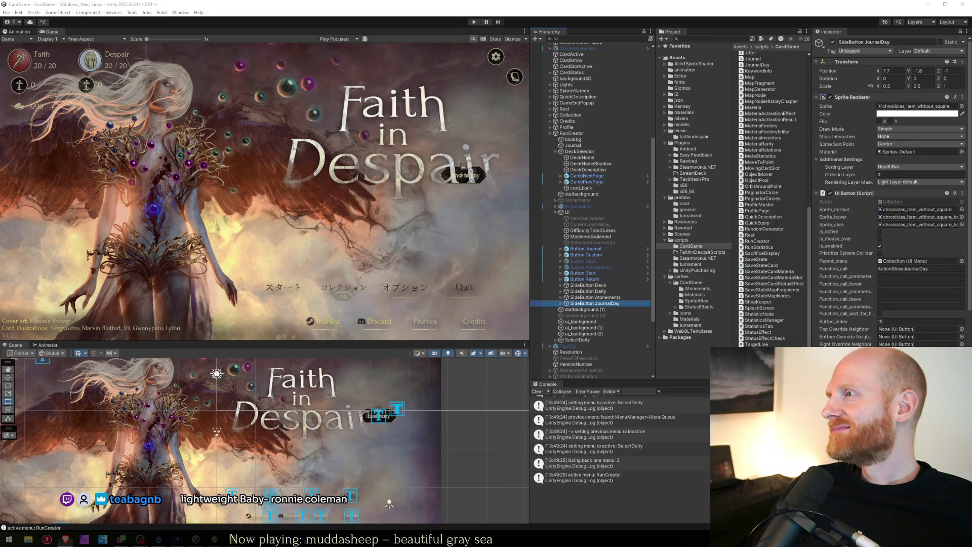
pyautogui.click(66, 539)
pyautogui.scroll(1, 354, 254)
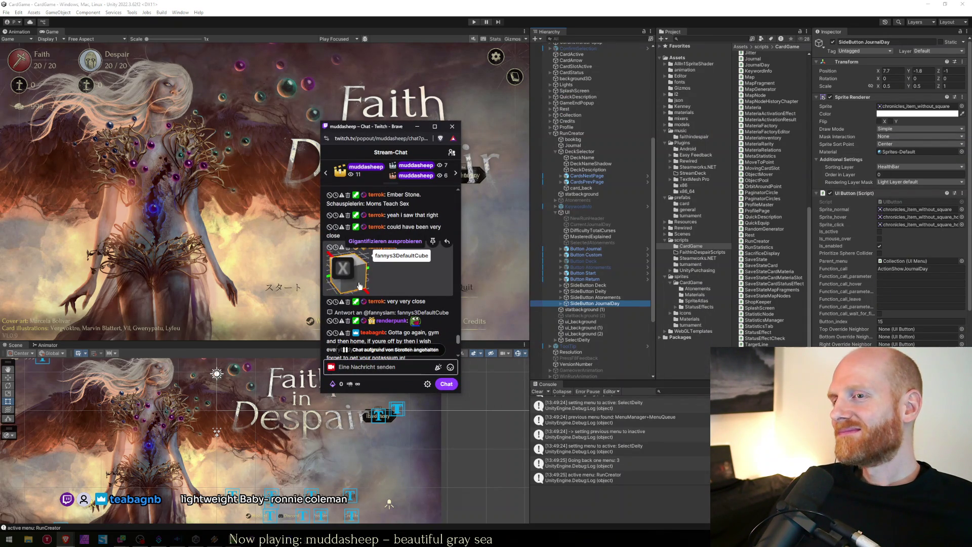
pyautogui.click(344, 274)
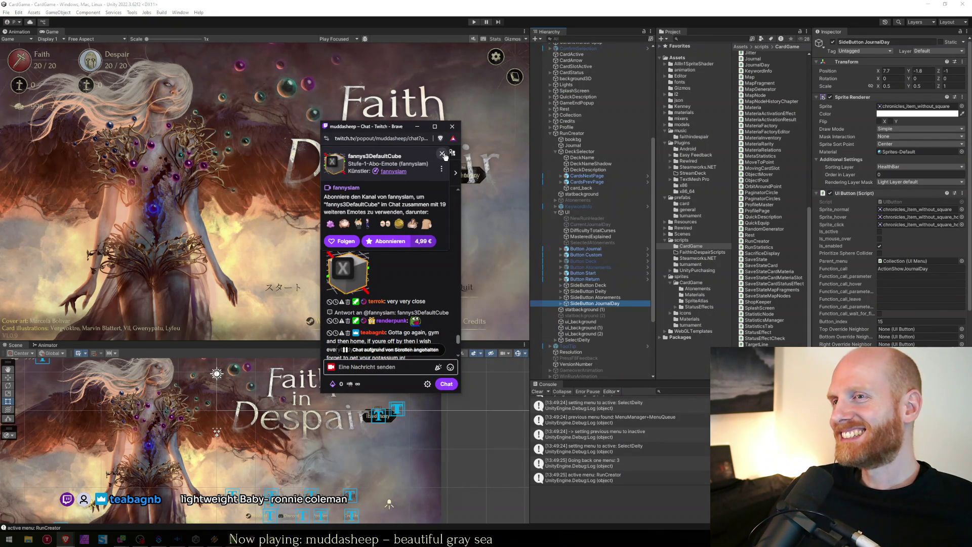
pyautogui.click(385, 255)
pyautogui.click(369, 116)
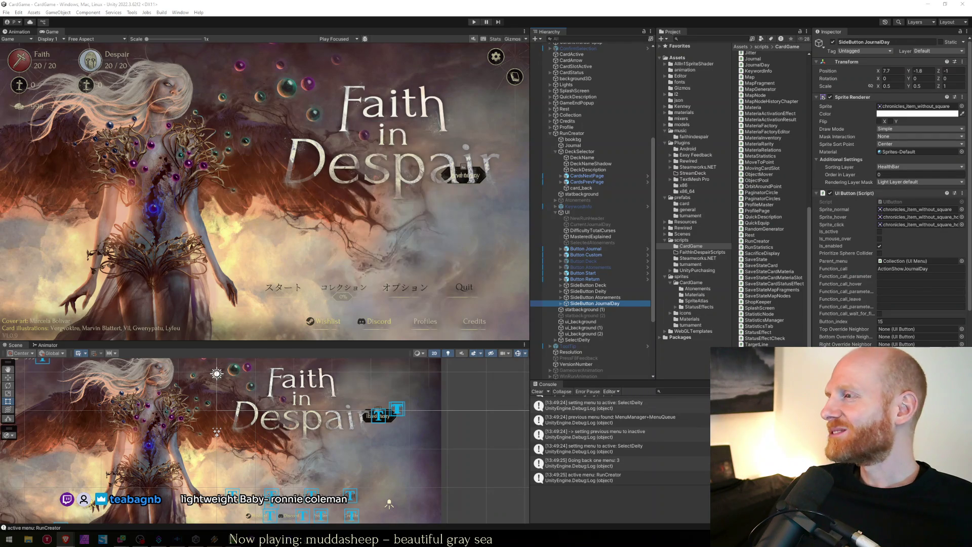
pyautogui.hotkey('alt', 'Tab')
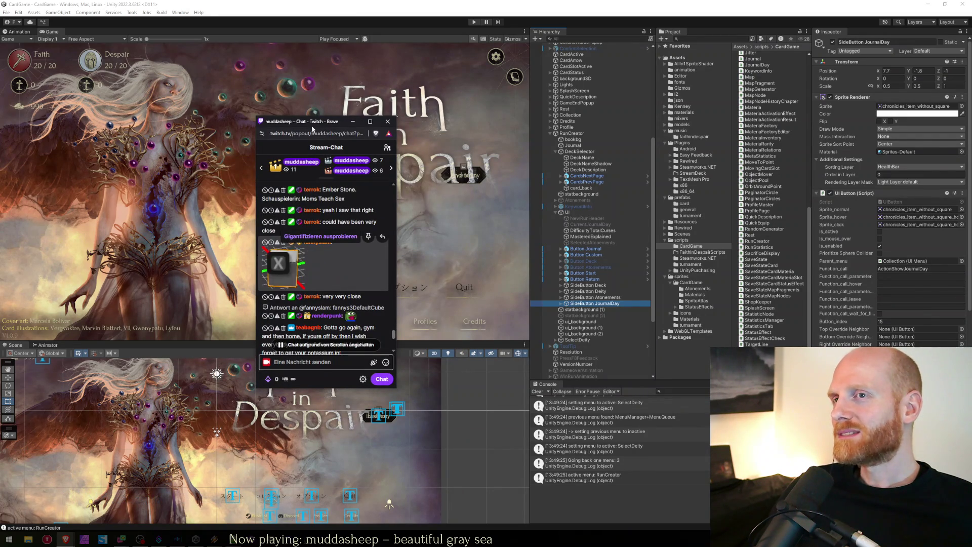
pyautogui.moveTo(313, 123); pyautogui.dragTo(852, 155)
pyautogui.hotkey('alt', 'Tab')
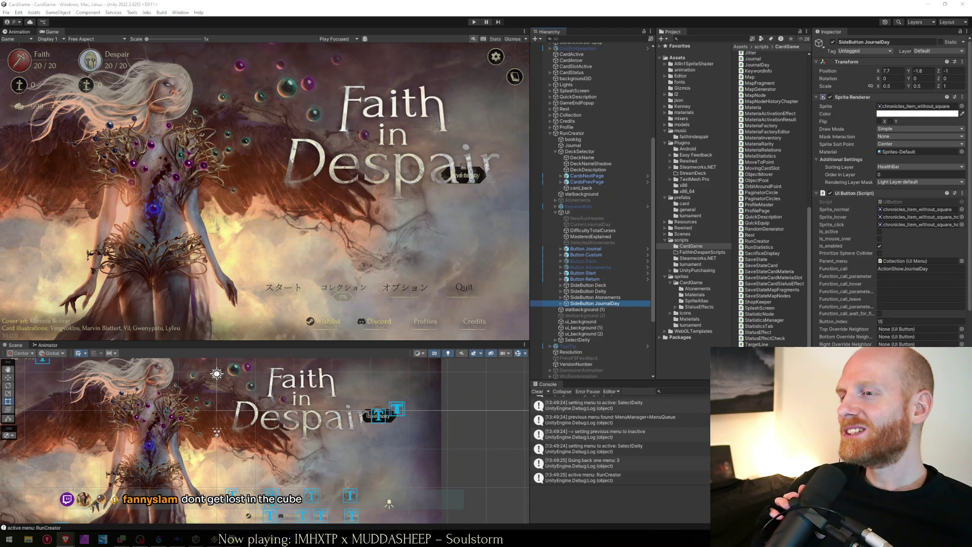
pyautogui.click(459, 243)
# Delete the SpawnDifficultyCircles and ShowCircles calls from ShowTabJournalDay
pyautogui.hotkey('alt', 'Tab')
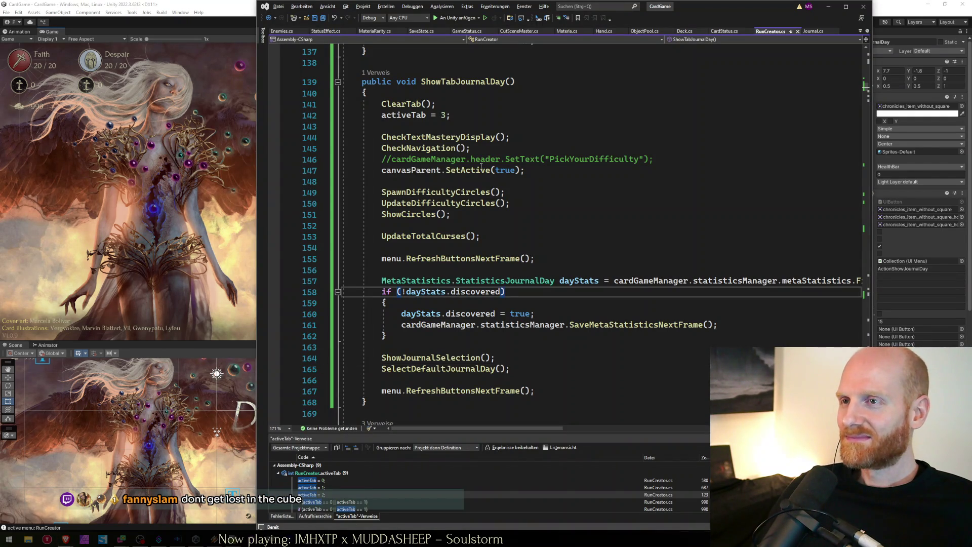
pyautogui.click(470, 125)
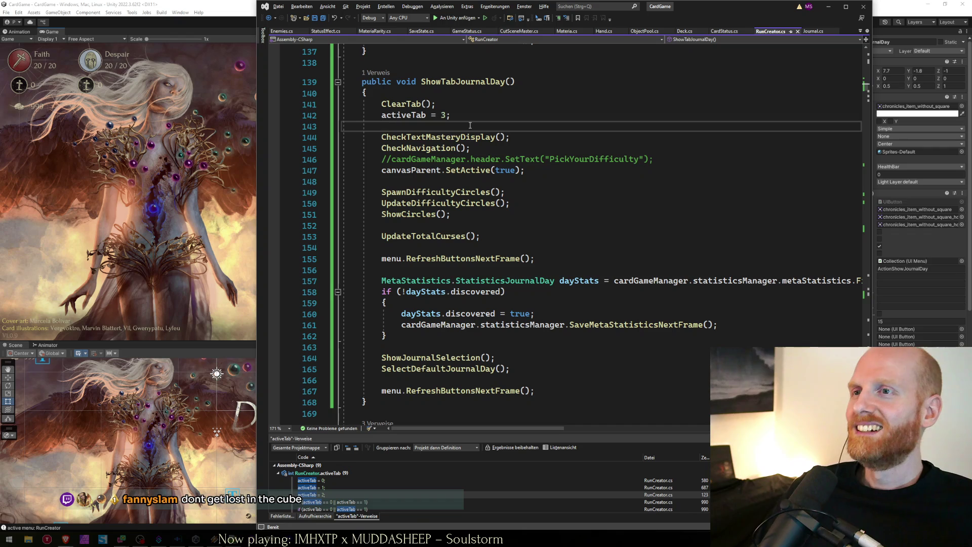
pyautogui.press('Down')
pyautogui.press('Down')
pyautogui.press('Down')
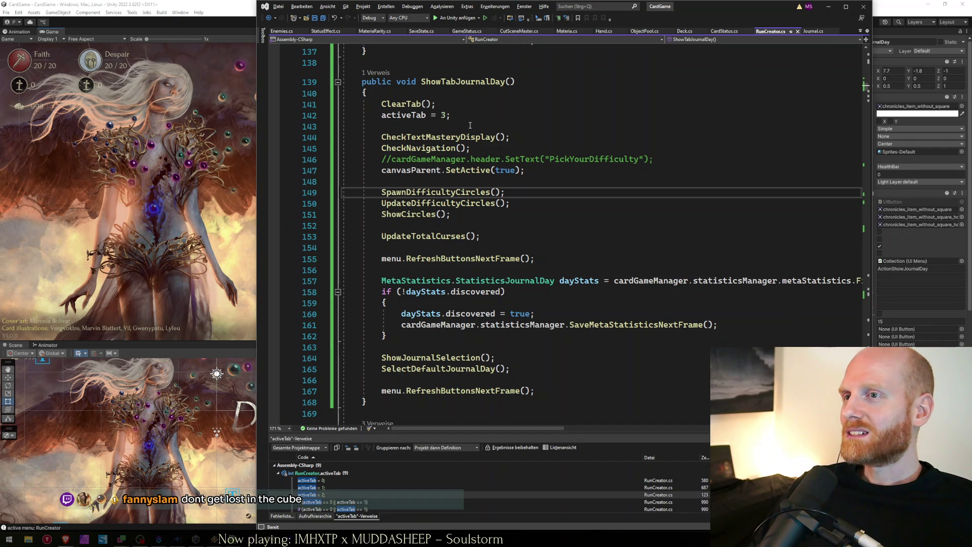
pyautogui.hotkey('shift', 'Down')
pyautogui.hotkey('shift', 'Down')
pyautogui.hotkey('shift', 'Down')
pyautogui.press('Escape')
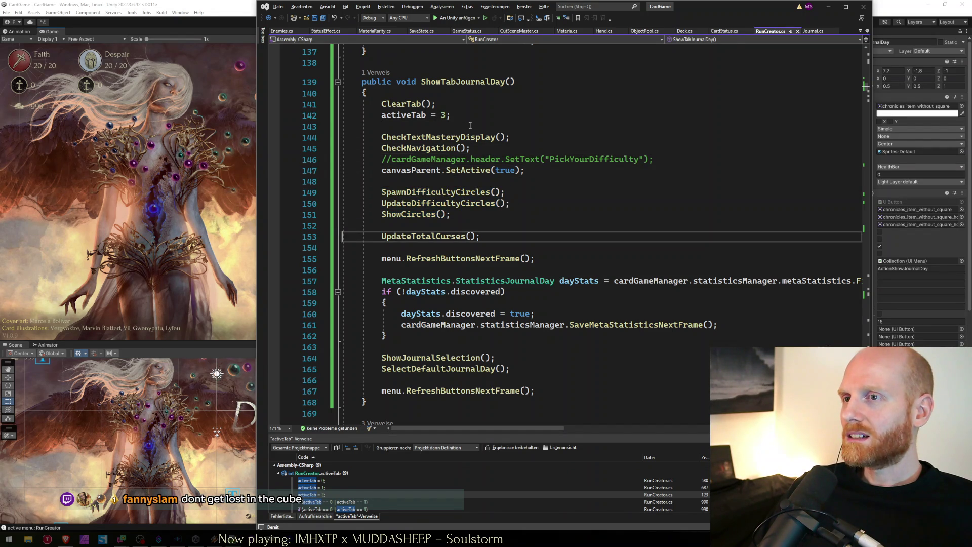
pyautogui.hotkey('shift', 'Up')
pyautogui.hotkey('shift', 'Up')
pyautogui.hotkey('shift', 'Up')
pyautogui.press('Delete')
# Remove the UpdateTotalCurses call and the first menu.RefreshButtonsNextFrame call, then save RunCreator.cs
pyautogui.press('Delete')
pyautogui.hotkey('shift', 'Down')
pyautogui.hotkey('shift', 'Down')
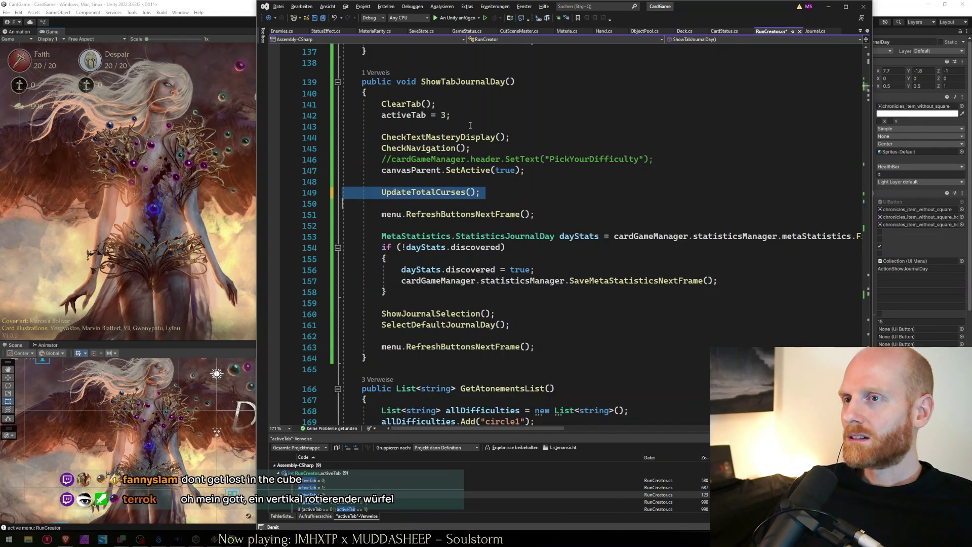
pyautogui.press('Delete')
pyautogui.hotkey('shift', 'Down')
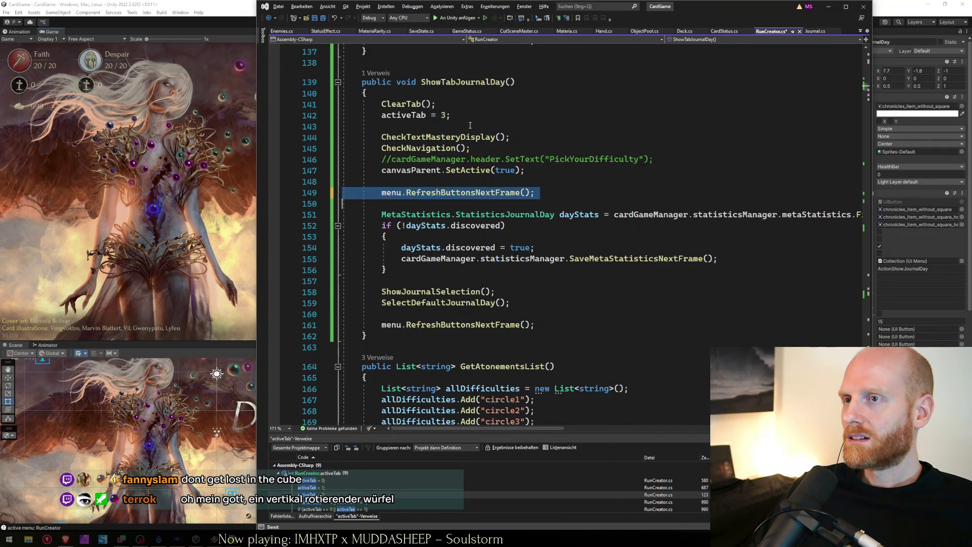
pyautogui.press('Delete')
pyautogui.press('Delete')
pyautogui.press('Up')
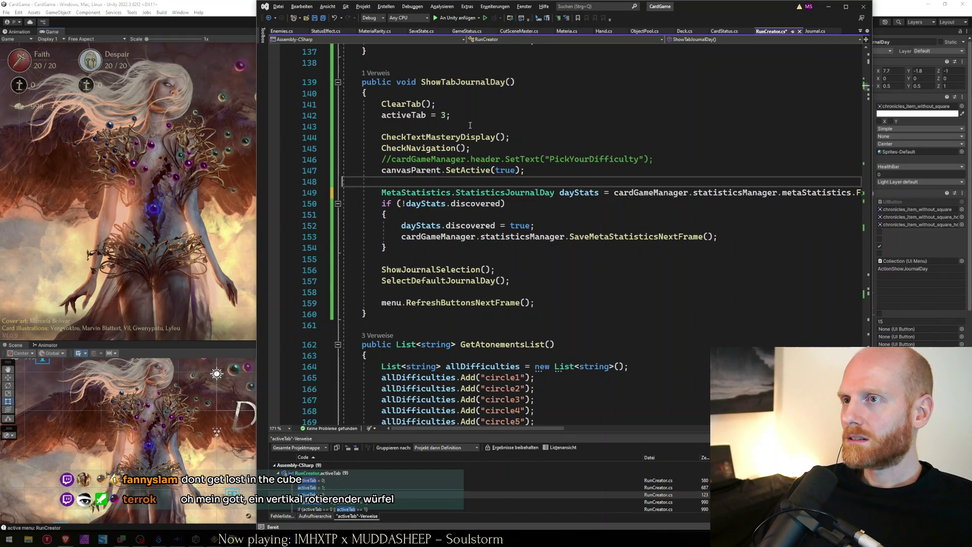
pyautogui.press('Up')
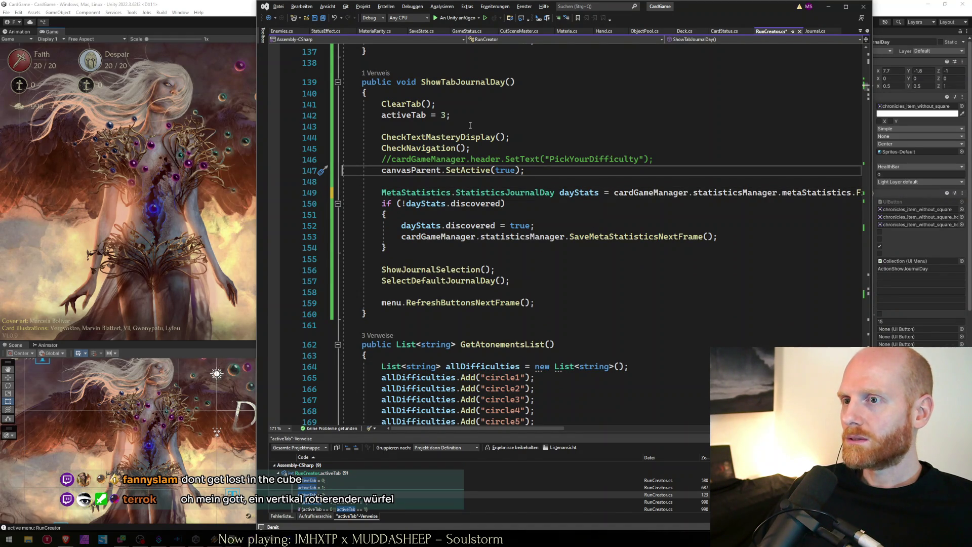
pyautogui.hotkey('ctrl', 's')
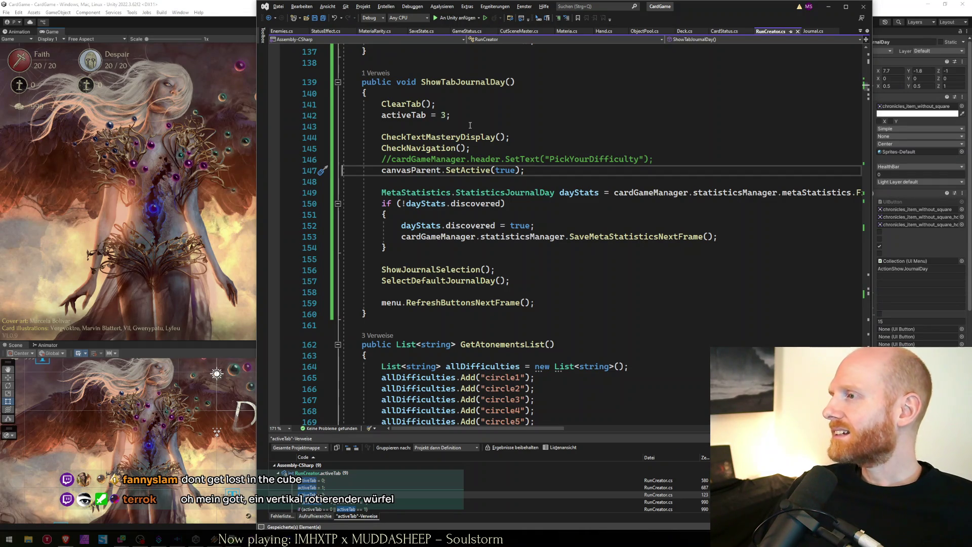
pyautogui.press('Down')
pyautogui.press('Down')
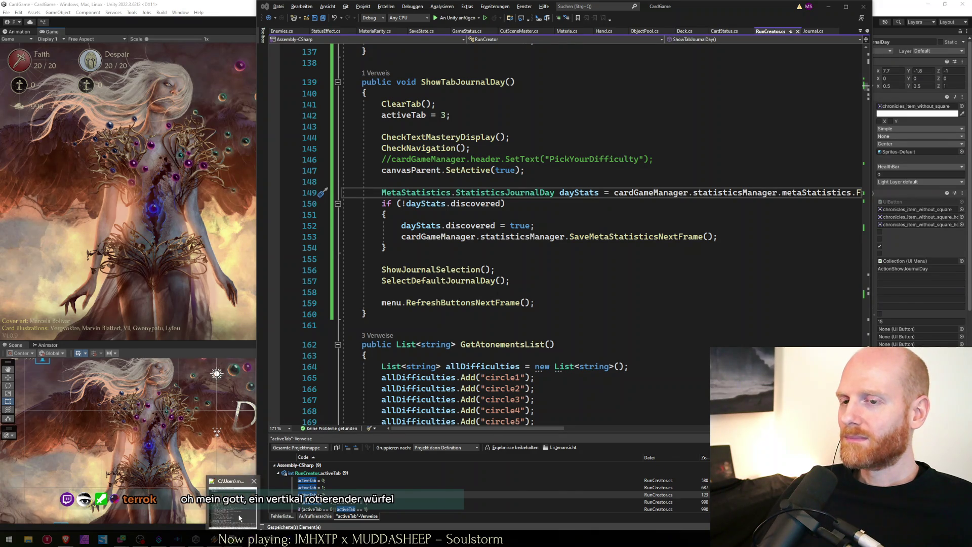
pyautogui.click(238, 514)
# Remove the GAS GEBEN! and LIGHTWEIGHT! lines from the top of worksheet.txt and save
pyautogui.click(233, 501)
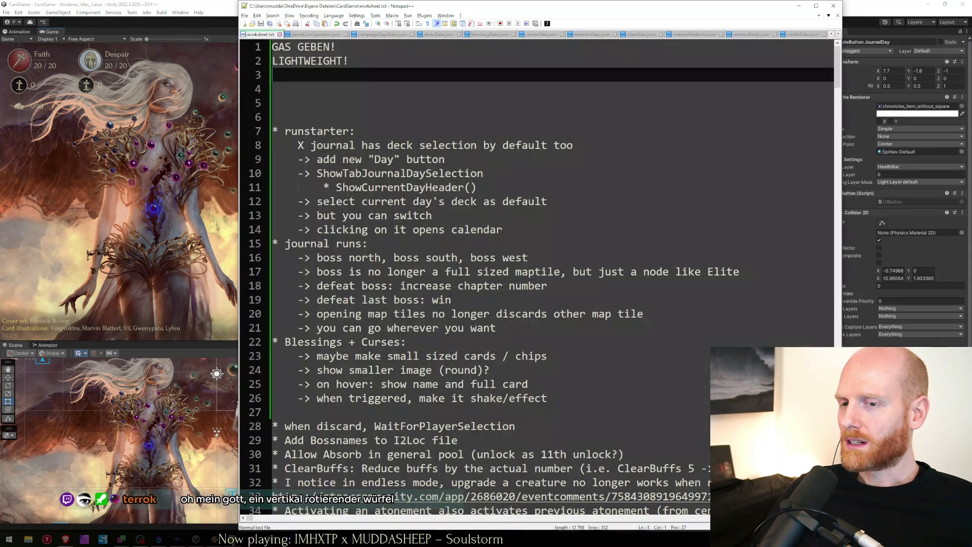
pyautogui.moveTo(319, 104); pyautogui.dragTo(156, 4)
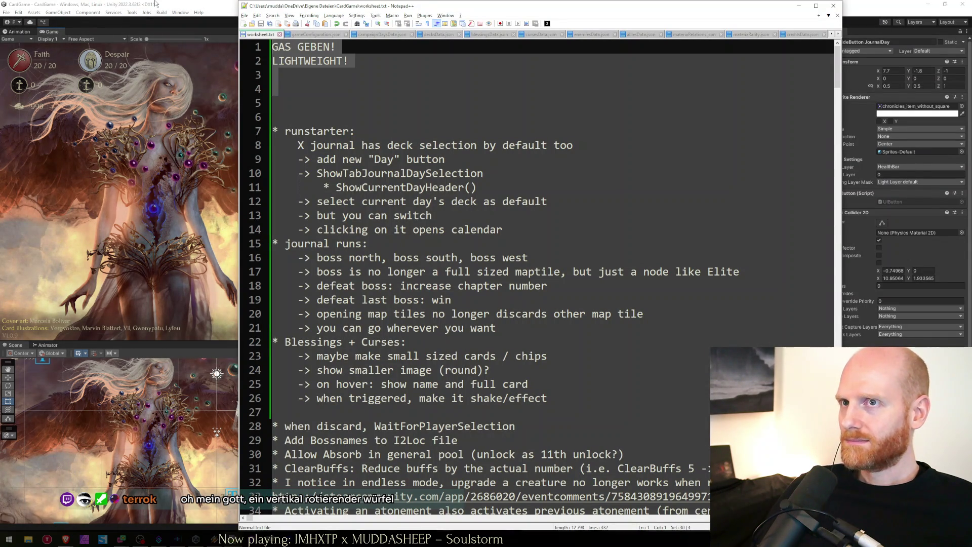
pyautogui.press('Return')
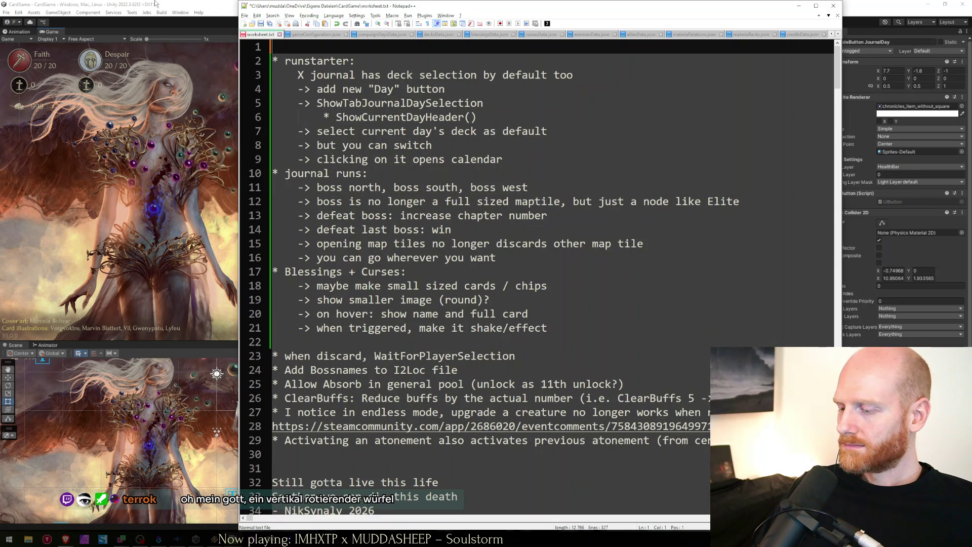
pyautogui.press('Down')
pyautogui.press('Return')
pyautogui.press('Return')
pyautogui.press('Up')
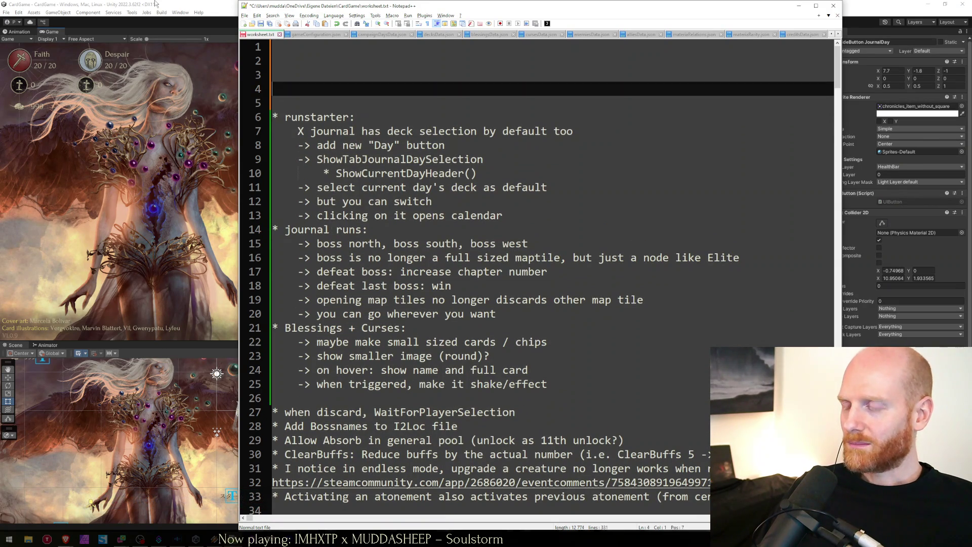
pyautogui.hotkey('ctrl', 's')
# Write the note 'Keep it up!' at the top, fixing the 'Keept' typo
pyautogui.write('K')
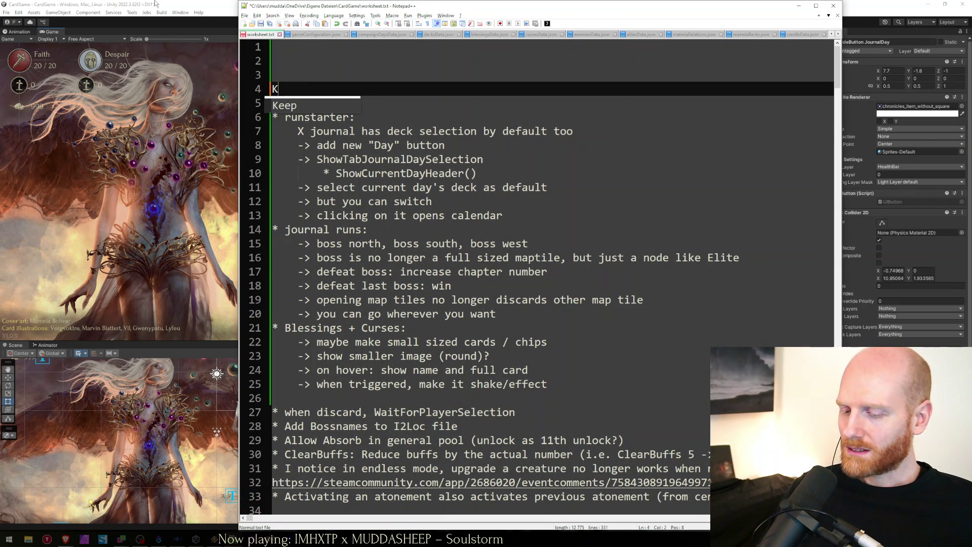
pyautogui.write('eept it up!')
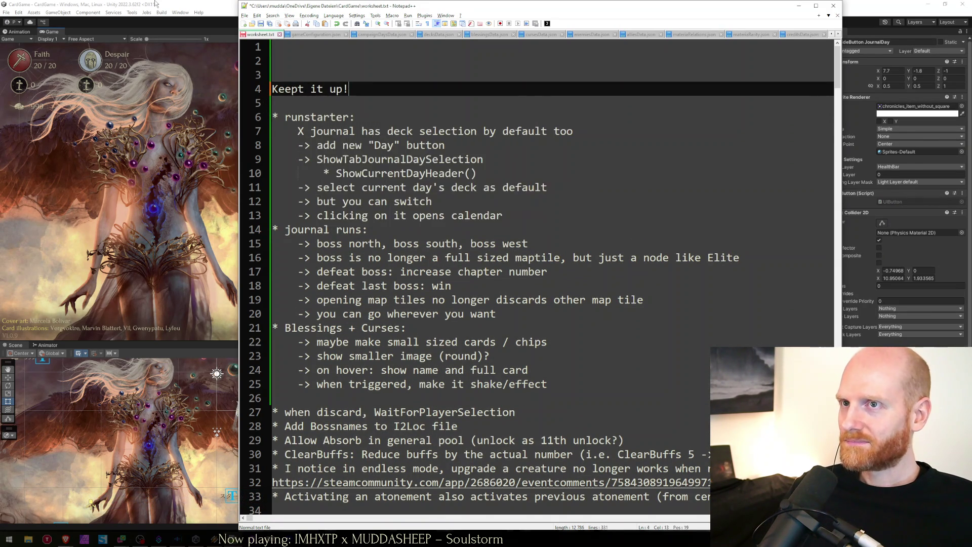
pyautogui.press('Return')
pyautogui.press('Return')
pyautogui.press('Up')
pyautogui.press('Up')
pyautogui.hotkey('ctrl', 'Right')
pyautogui.press('Left')
pyautogui.press('BackSpace')
pyautogui.press('End')
pyautogui.press('Return')
pyautogui.press('Return')
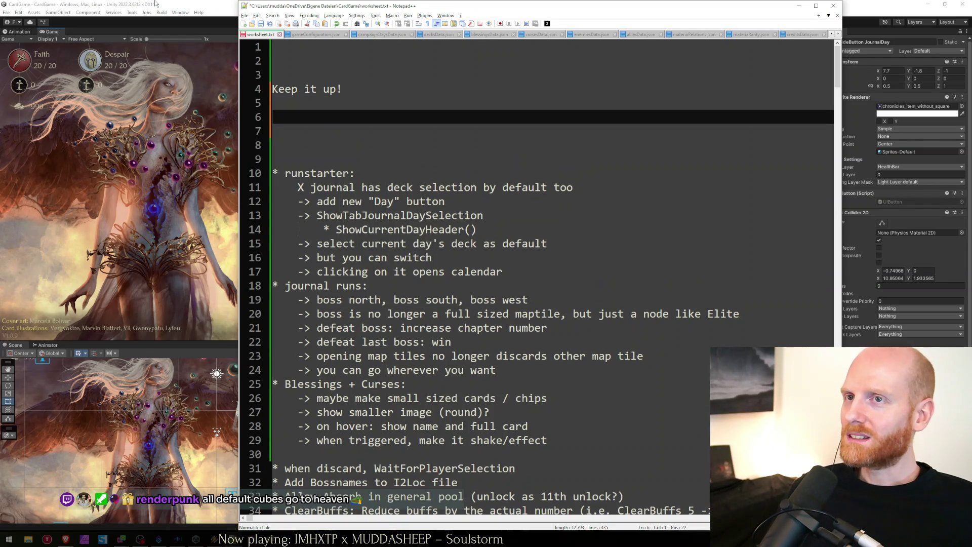
# Add a 'Jiayóu!' line below it, with an accented ó
pyautogui.write('Jia')
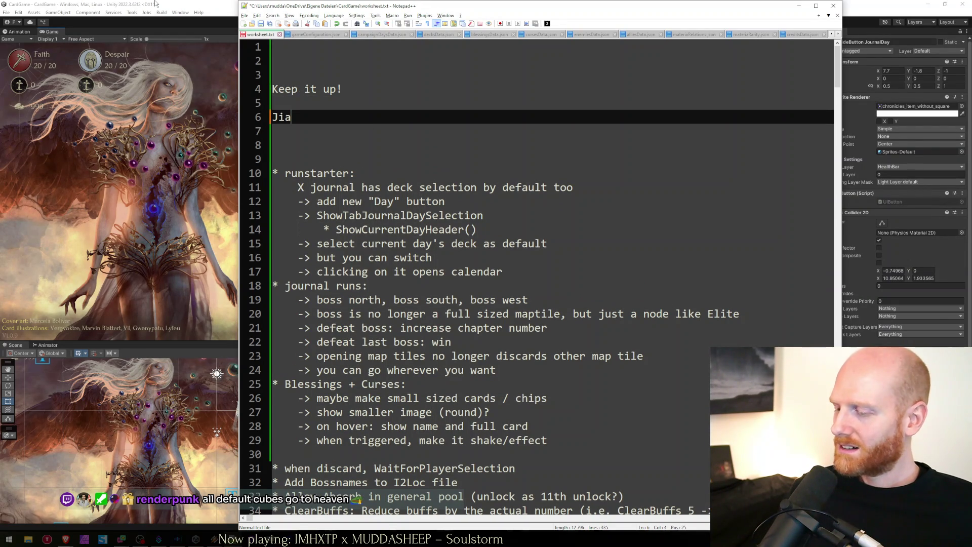
pyautogui.write('you')
pyautogui.press('Left')
pyautogui.hotkey('shift', 'Left')
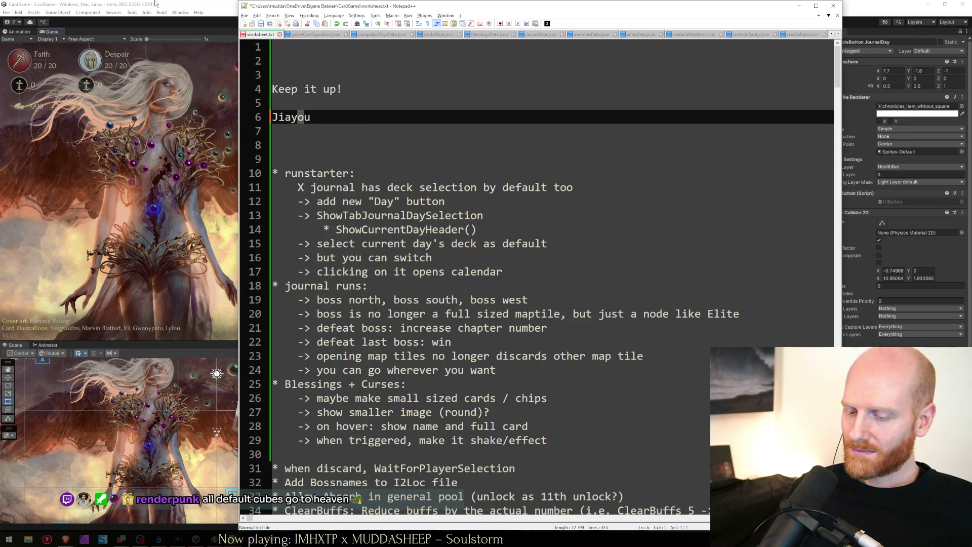
pyautogui.write('´´')
pyautogui.press('BackSpace')
pyautogui.press('BackSpace')
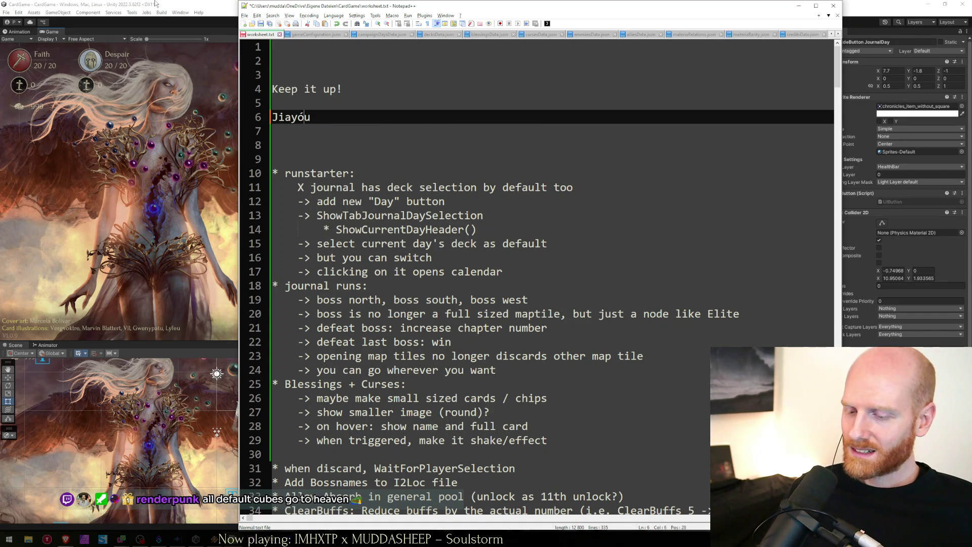
pyautogui.write('ó')
pyautogui.press('Return')
pyautogui.press('Down')
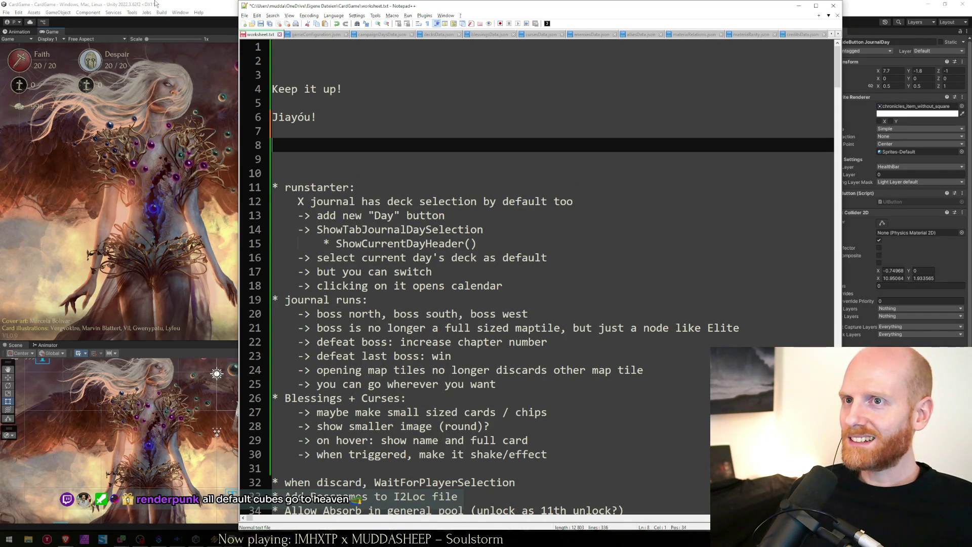
# Add an 'Add oil' line and remove the empty lines between the notes
pyautogui.write('Give oil')
pyautogui.press('Home')
pyautogui.hotkey('ctrl', 'shift', 'Right')
pyautogui.write('Add')
pyautogui.press('End')
pyautogui.press('Home')
pyautogui.press('BackSpace')
pyautogui.press('Up')
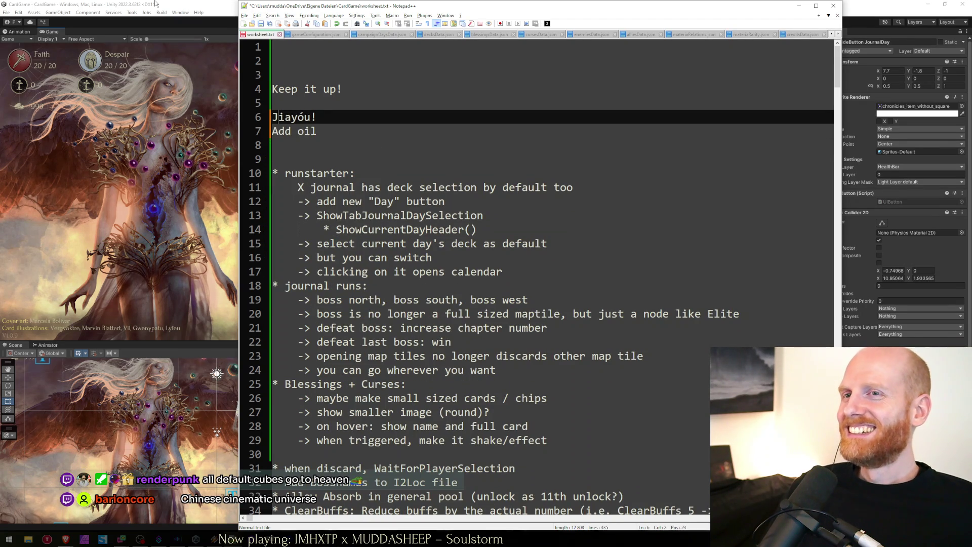
pyautogui.press('End')
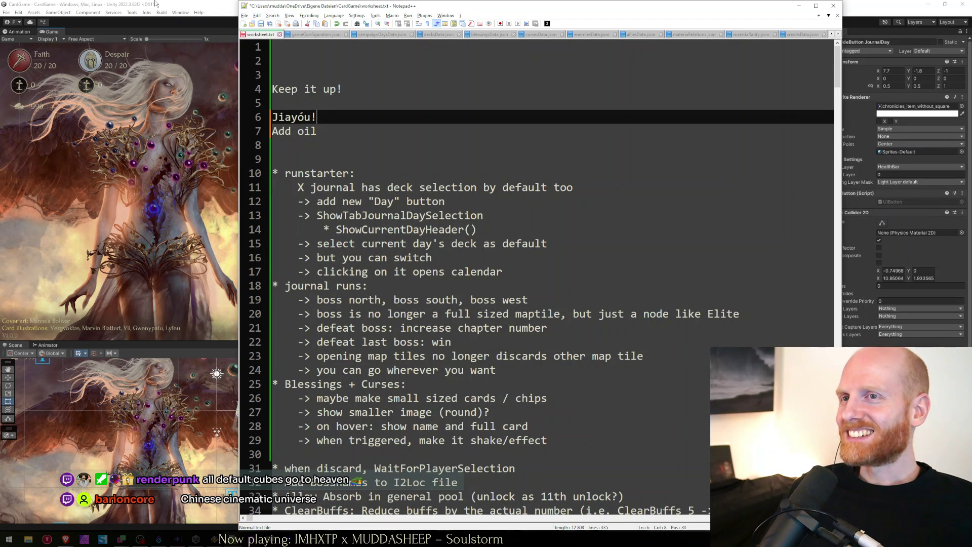
pyautogui.press('Home')
pyautogui.press('BackSpace')
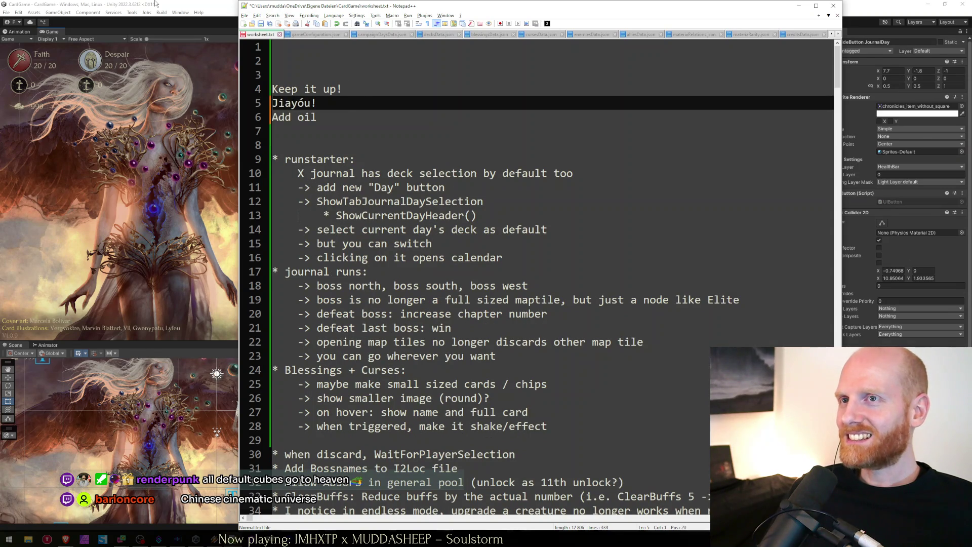
# Select and delete these top notes, leaving the runstarter notes first
pyautogui.press('Up')
pyautogui.press('Up')
pyautogui.press('Up')
pyautogui.hotkey('shift', 'Down')
pyautogui.hotkey('shift', 'Down')
pyautogui.hotkey('shift', 'Down')
pyautogui.hotkey('shift', 'Down')
pyautogui.hotkey('shift', 'Down')
pyautogui.hotkey('shift', 'Down')
pyautogui.press('Delete')
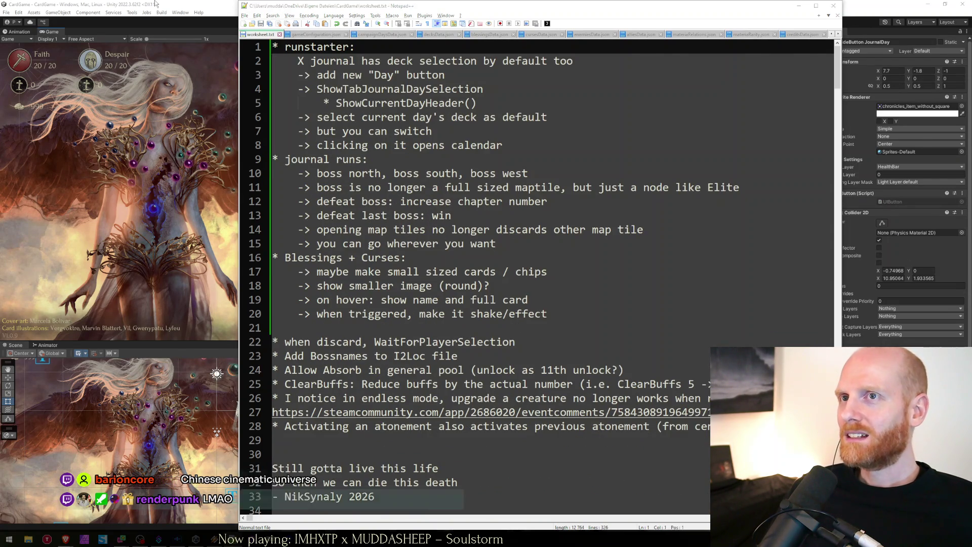
pyautogui.click(155, 4)
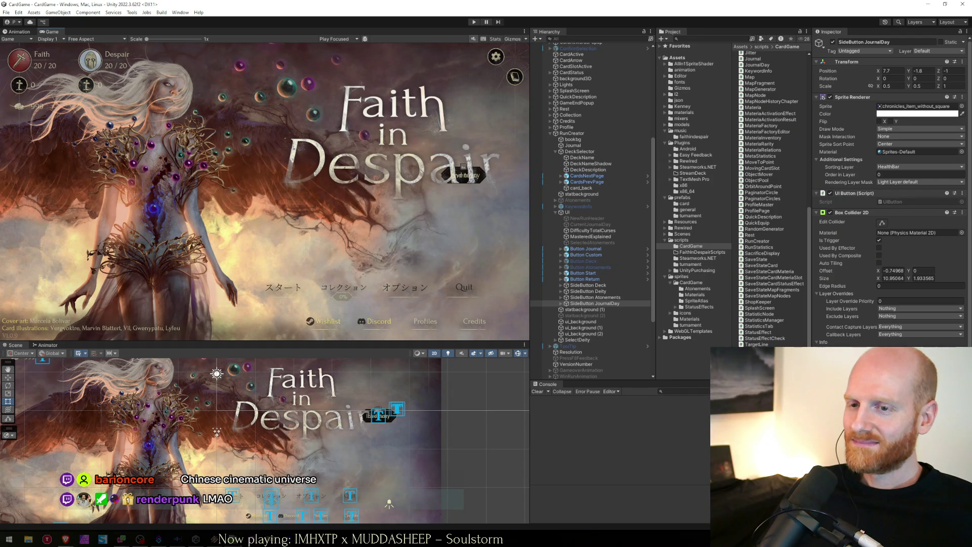
# Compare the Inspector button settings of the Atonements, JournalDay and Deity side buttons
pyautogui.moveTo(345, 539)
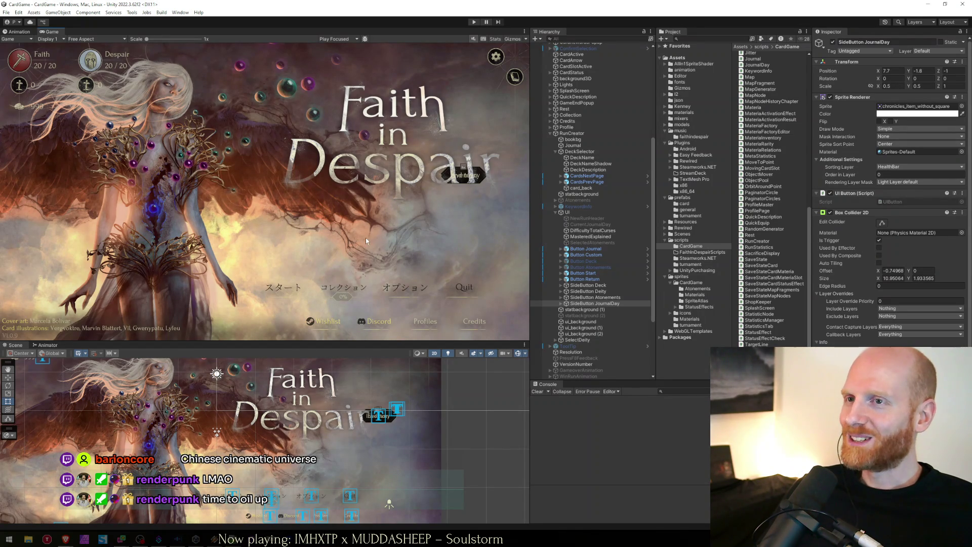
pyautogui.click(591, 298)
pyautogui.click(592, 304)
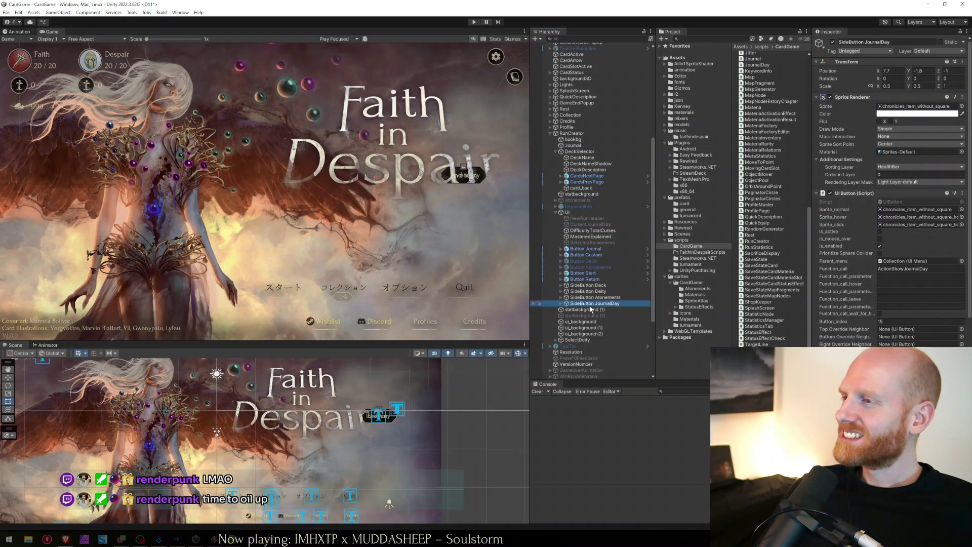
pyautogui.click(592, 298)
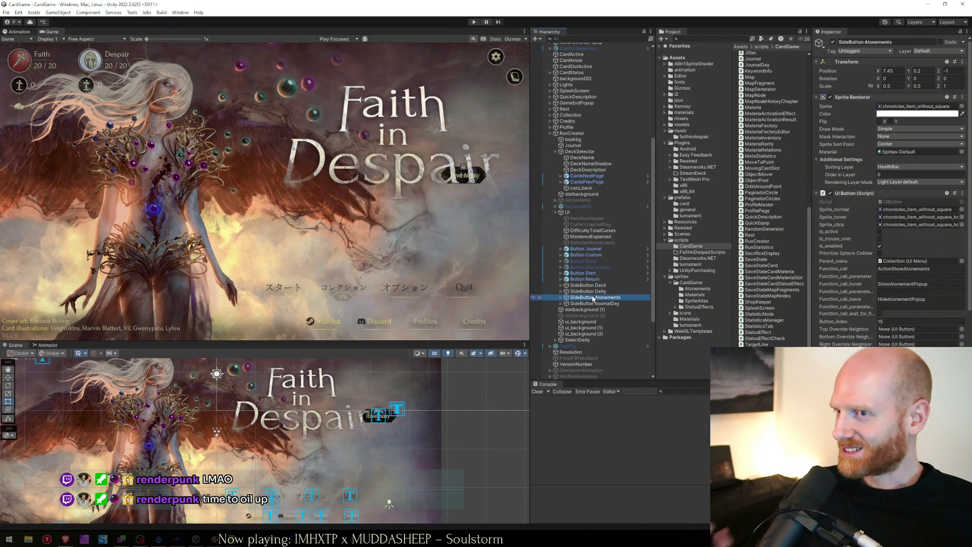
pyautogui.click(584, 291)
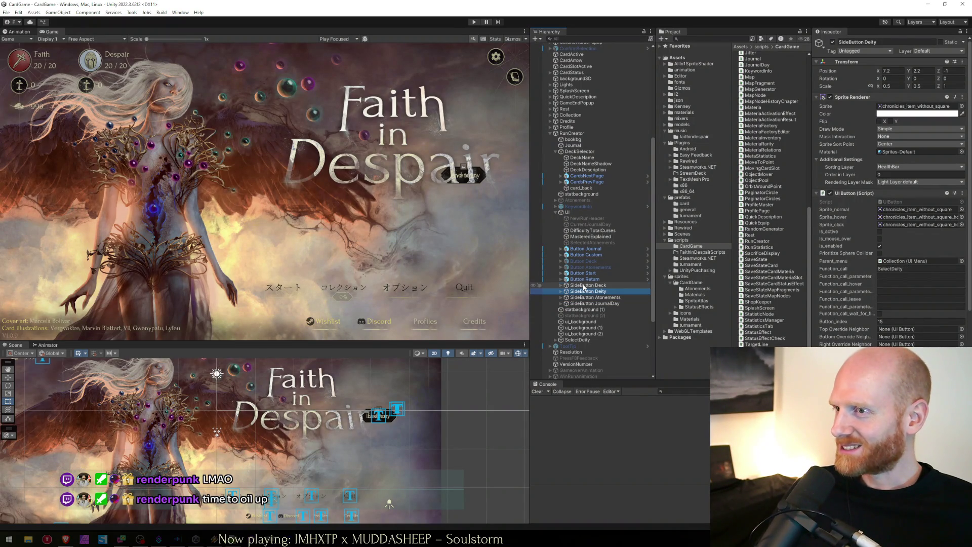
pyautogui.click(584, 298)
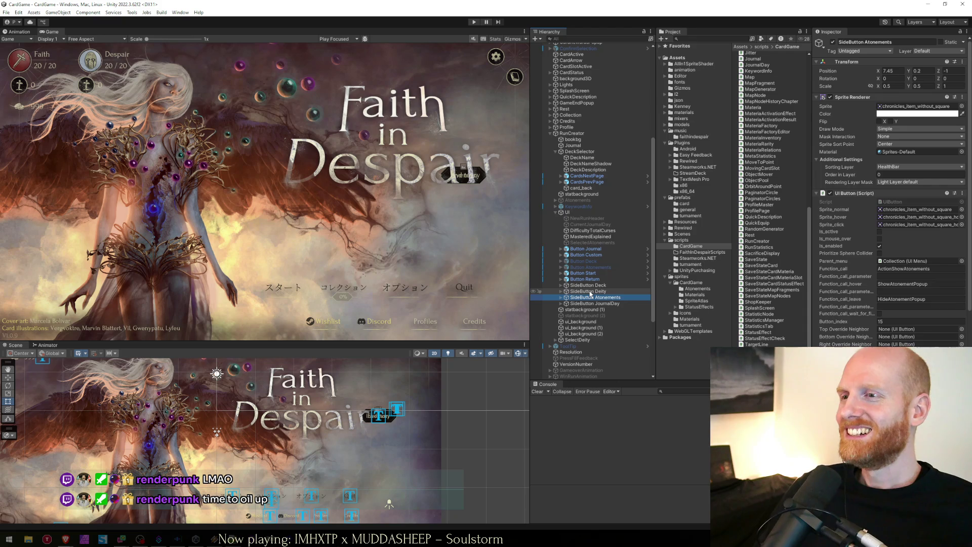
pyautogui.click(589, 293)
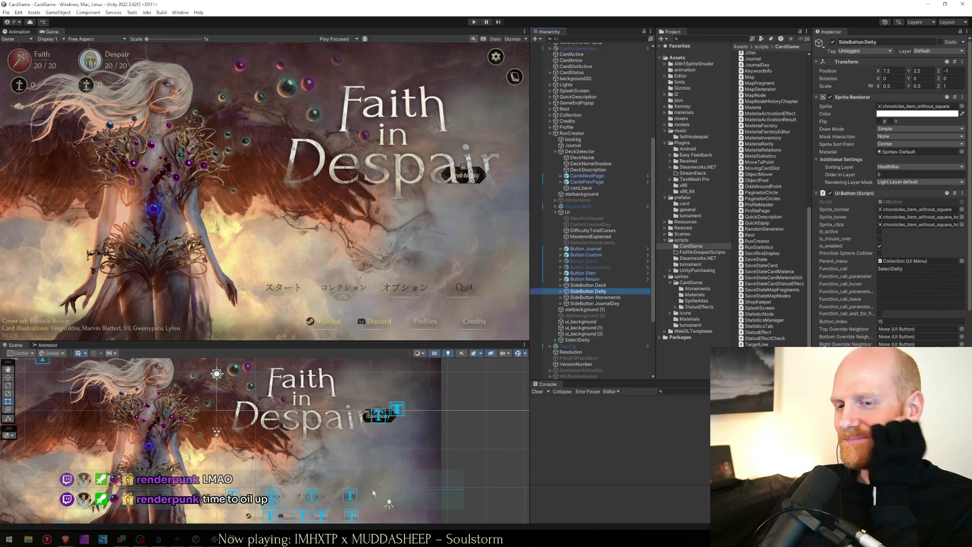
pyautogui.hotkey('alt', 'Tab')
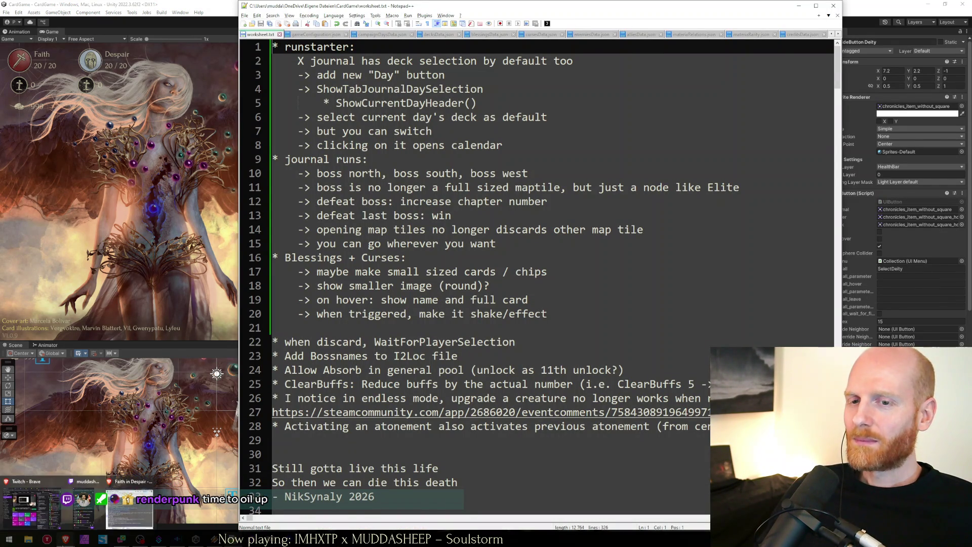
# Bring Unity to the front and start the game in Play mode
pyautogui.hotkey('alt', 'Tab')
pyautogui.click(474, 22)
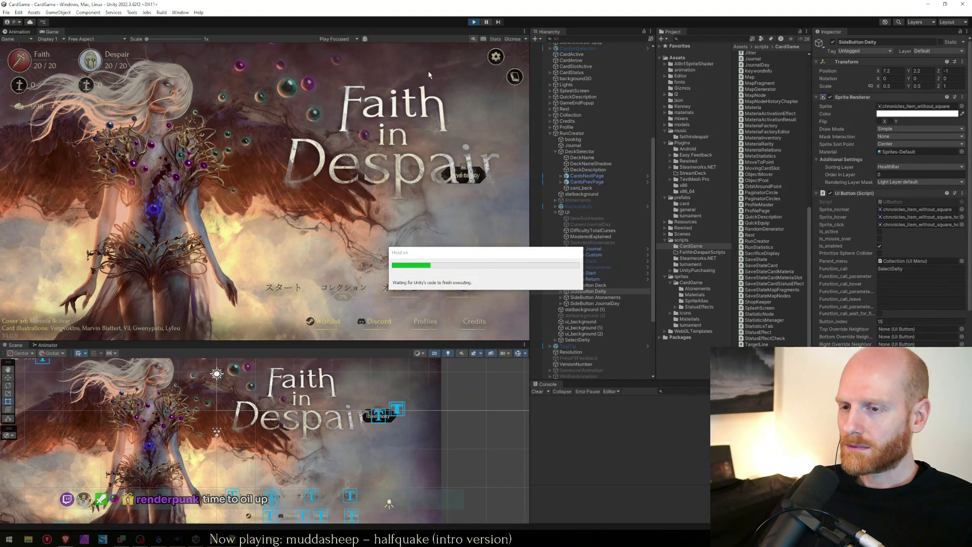
# Highlight the ShowJournalSelection and SelectDefaultJournalDay calls in RunCreator.cs, then return to the running game
pyautogui.hotkey('alt', 'Tab')
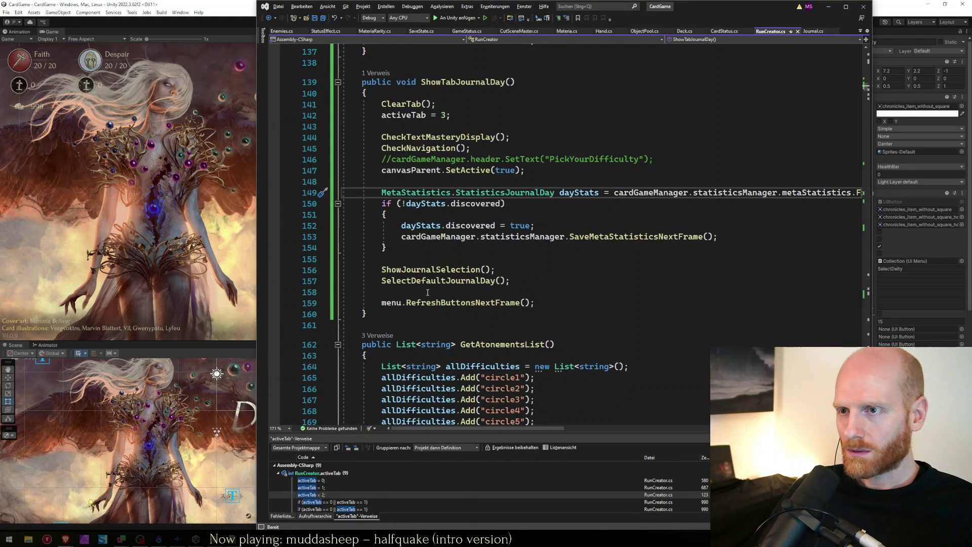
pyautogui.moveTo(510, 281); pyautogui.dragTo(416, 269)
pyautogui.click(217, 237)
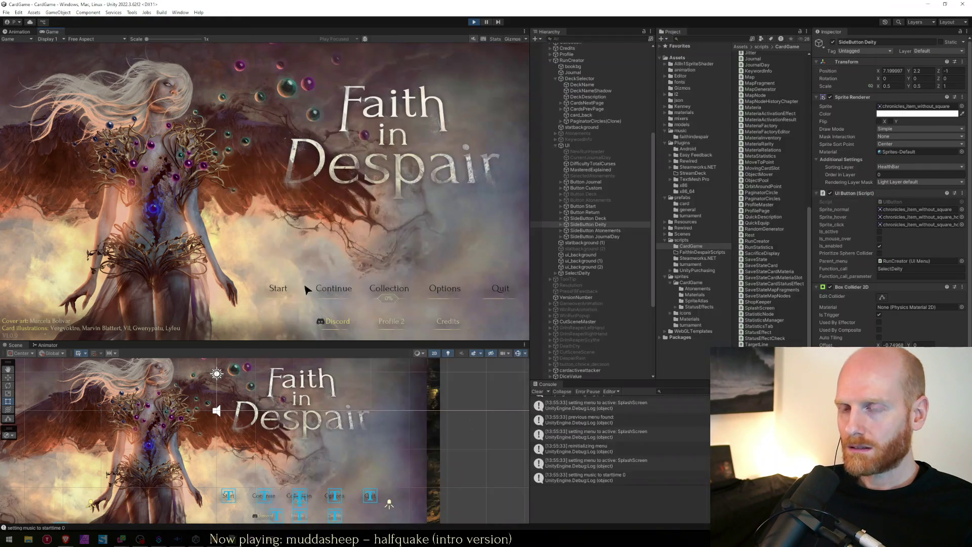
# Open the run creator from the title screen, open and close the deity choice, then stop play mode
pyautogui.click(278, 290)
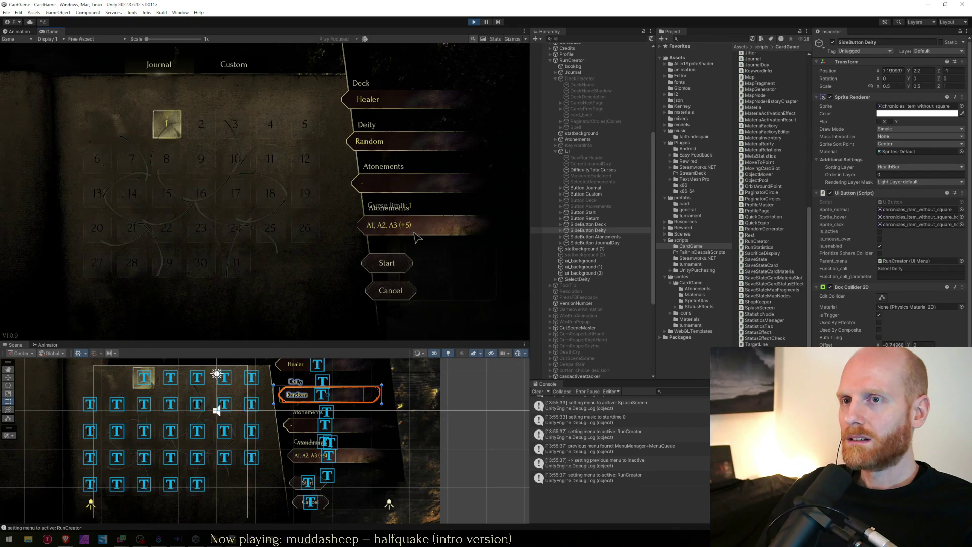
pyautogui.click(400, 141)
pyautogui.click(295, 282)
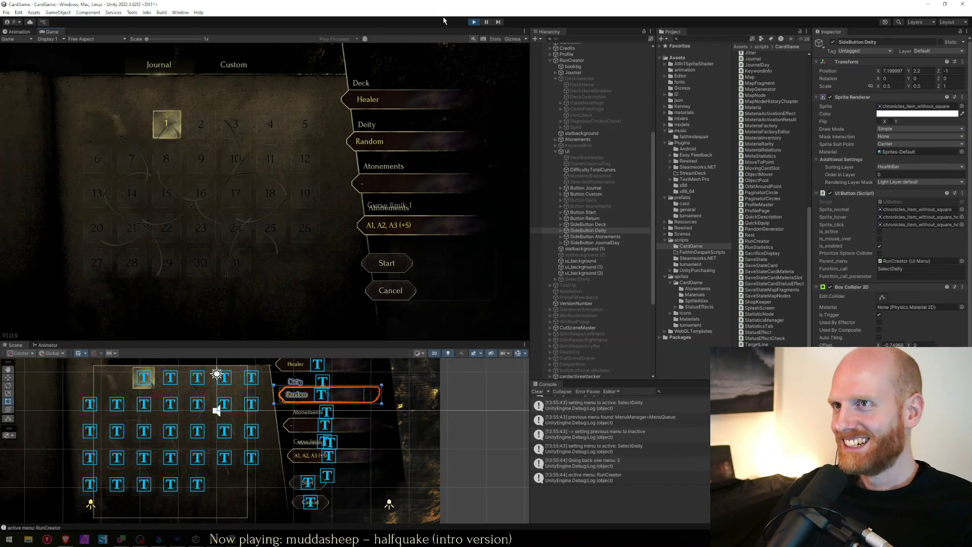
pyautogui.click(474, 22)
pyautogui.hotkey('alt', 'Tab')
# Search RunCreator.cs for 'showtabjourn' and go to the ShowTabJournal definition
pyautogui.click(536, 289)
pyautogui.press('Up')
pyautogui.press('Up')
pyautogui.press('Up')
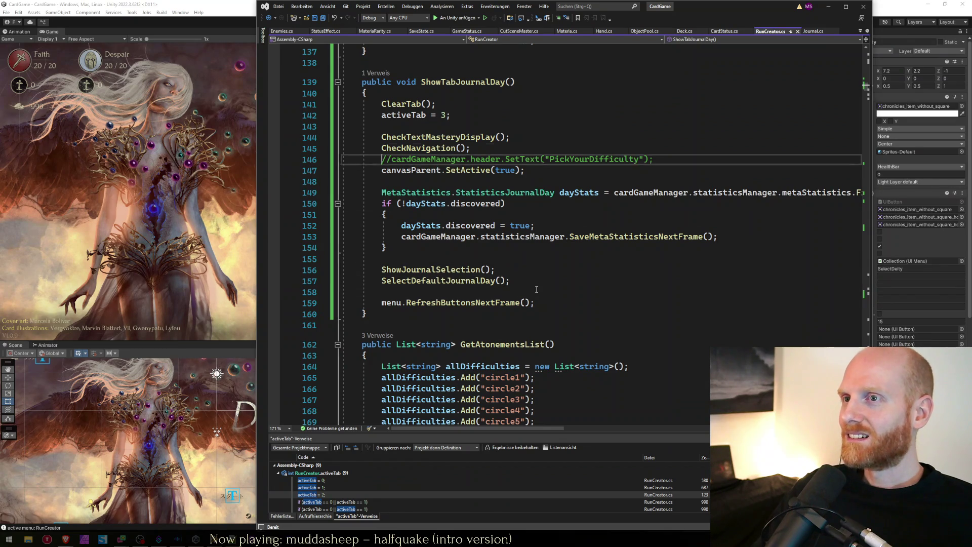
pyautogui.press('Up')
pyautogui.press('End')
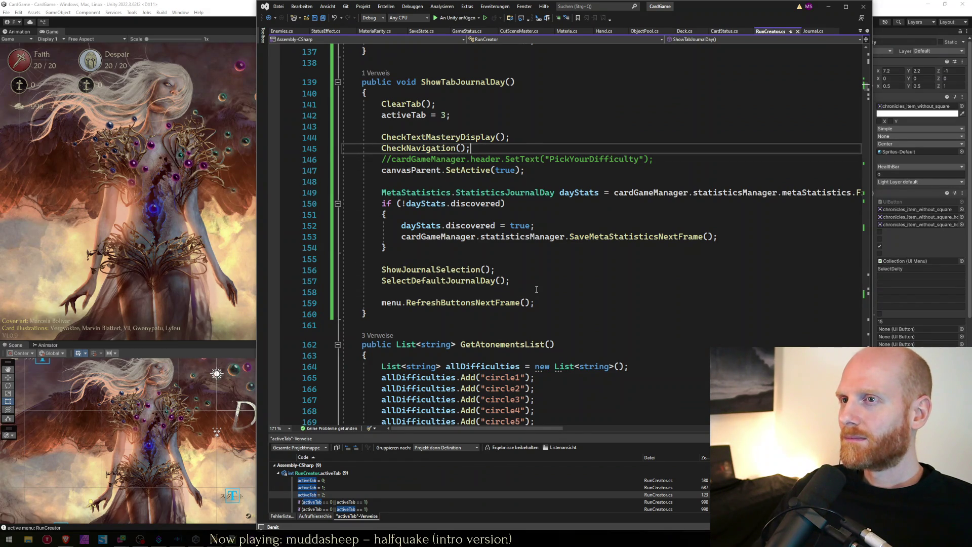
pyautogui.hotkey('ctrl', 'Home')
pyautogui.hotkey('ctrl', 'f')
pyautogui.write('showtabjourn')
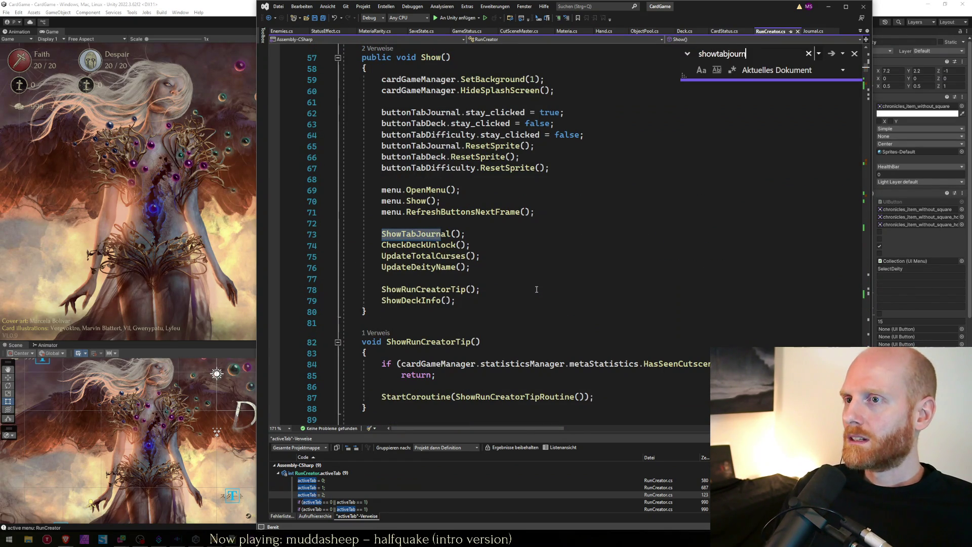
pyautogui.press('Escape')
pyautogui.press('F12')
# Search for 'showtabjournalday' to reach the ShowTabJournalDay method definition
pyautogui.click(421, 268)
pyautogui.scroll(-1, 421, 275)
pyautogui.scroll(-2, 421, 275)
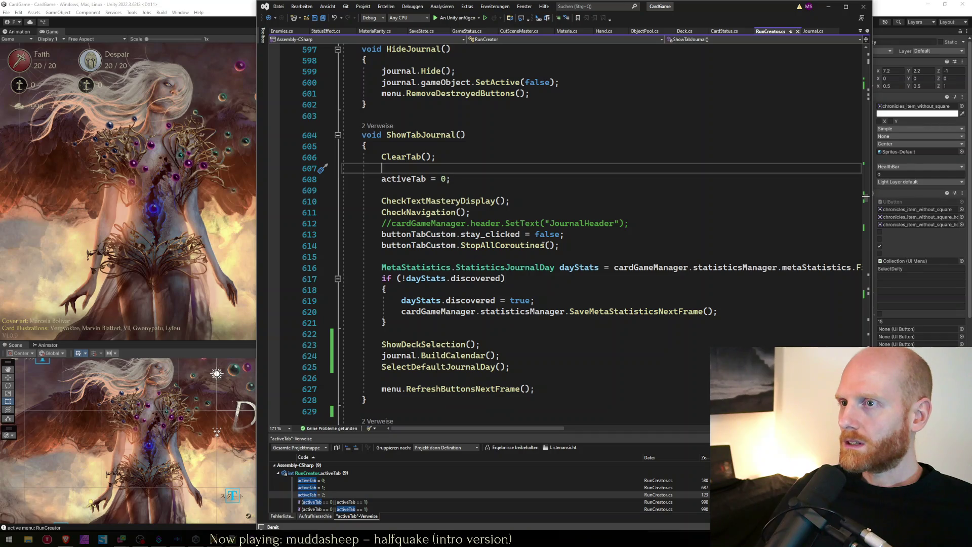
pyautogui.click(602, 241)
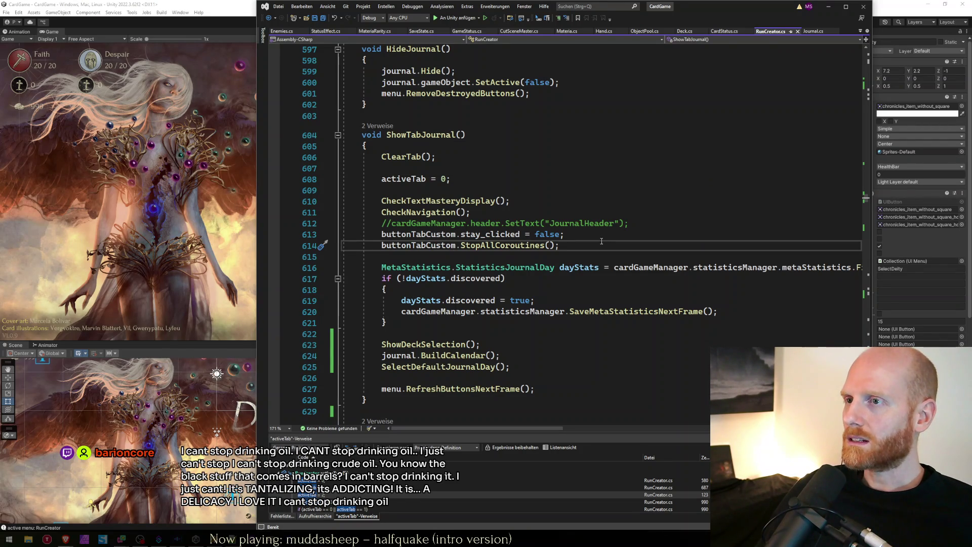
pyautogui.hotkey('ctrl', 'f')
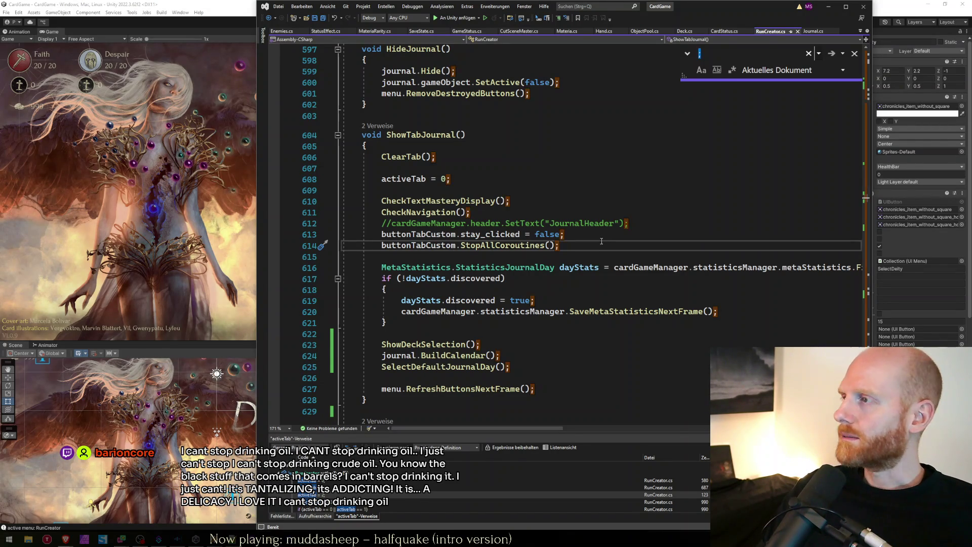
pyautogui.write('showtabjournalday')
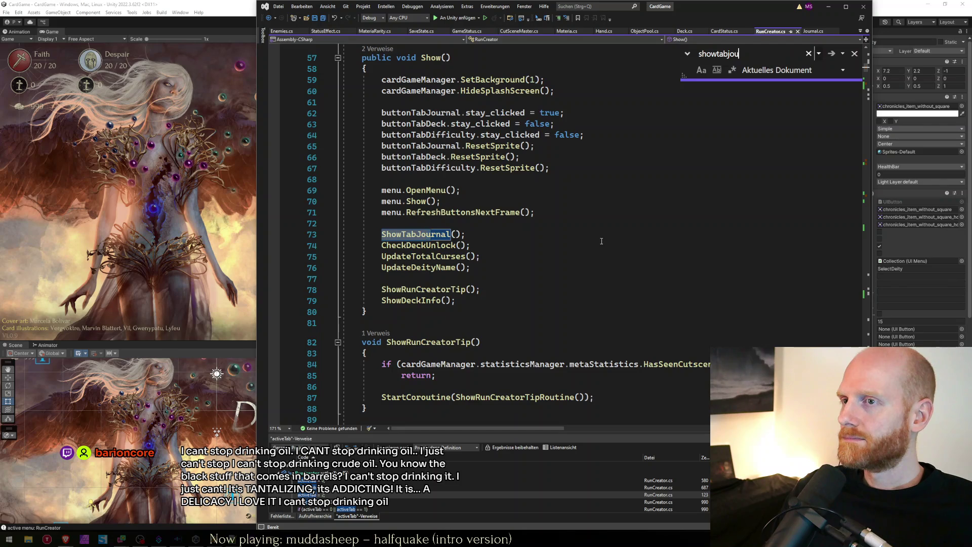
pyautogui.press('Escape')
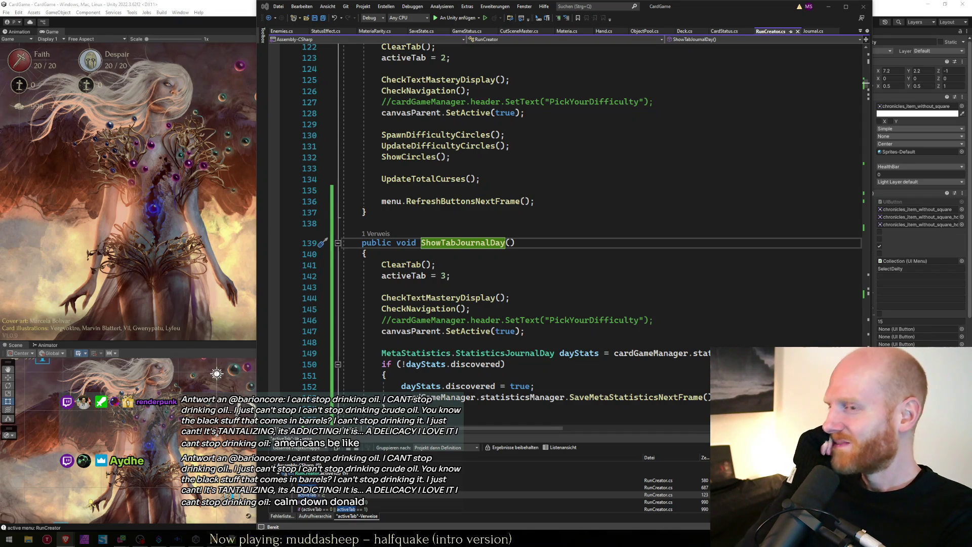
# Delete the canvasParent.SetActive(true) line from ShowTabJournalDay, save, and return to Unity to recompile
pyautogui.click(515, 301)
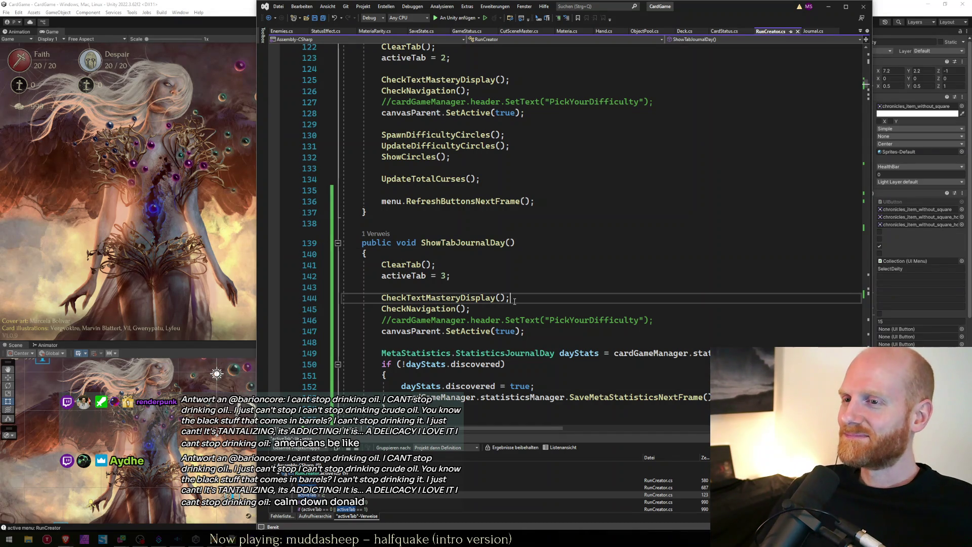
pyautogui.press('Down')
pyautogui.press('Down')
pyautogui.press('Down')
pyautogui.press('Home')
pyautogui.press('Home')
pyautogui.hotkey('shift', 'Down')
pyautogui.press('Delete')
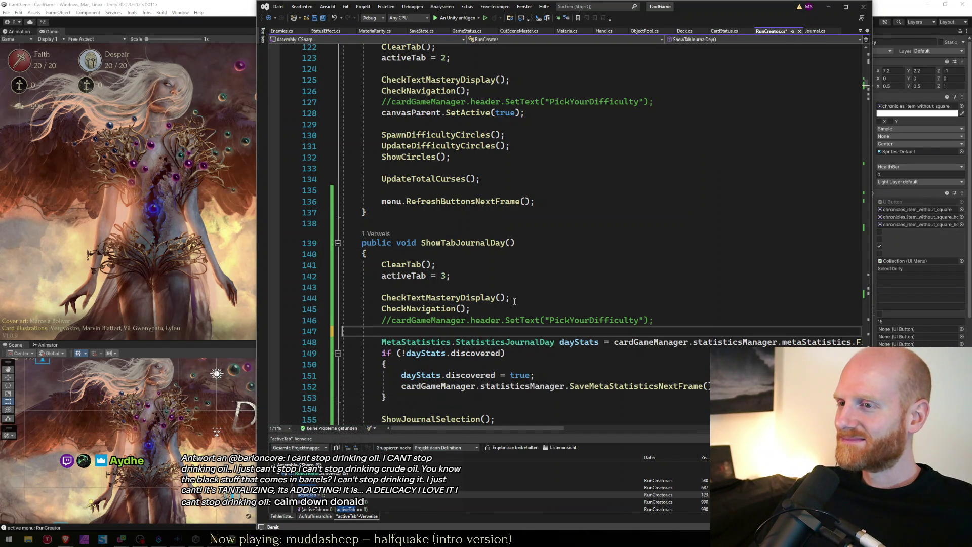
pyautogui.hotkey('ctrl', 's')
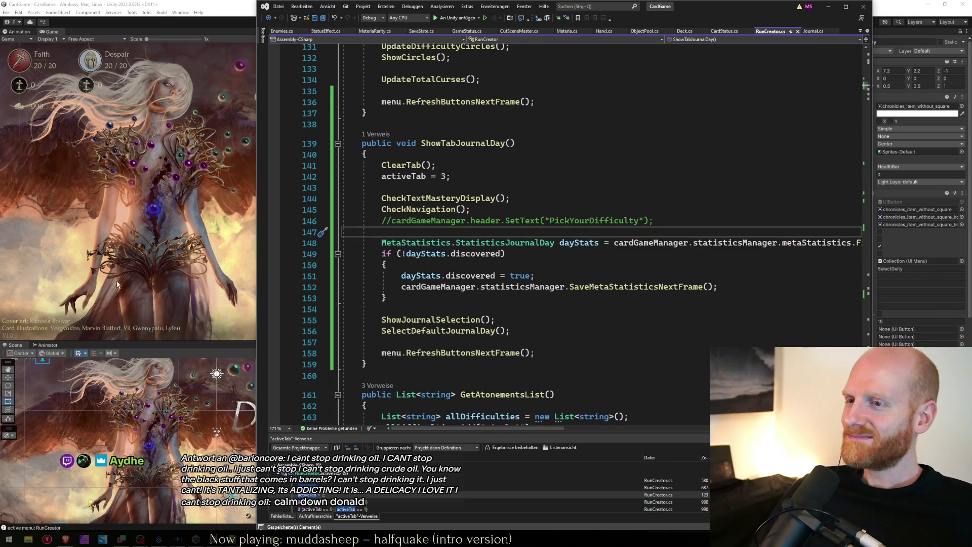
pyautogui.hotkey('alt', 'Tab')
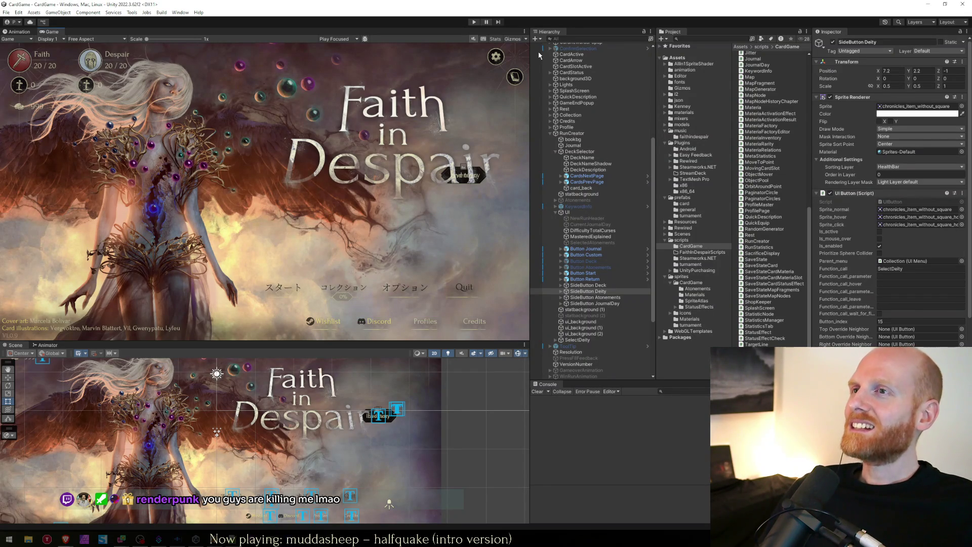
# Play the game, open the run creator in a maximized Game view, and view the journal calendar
pyautogui.hotkey('ctrl', 'p')
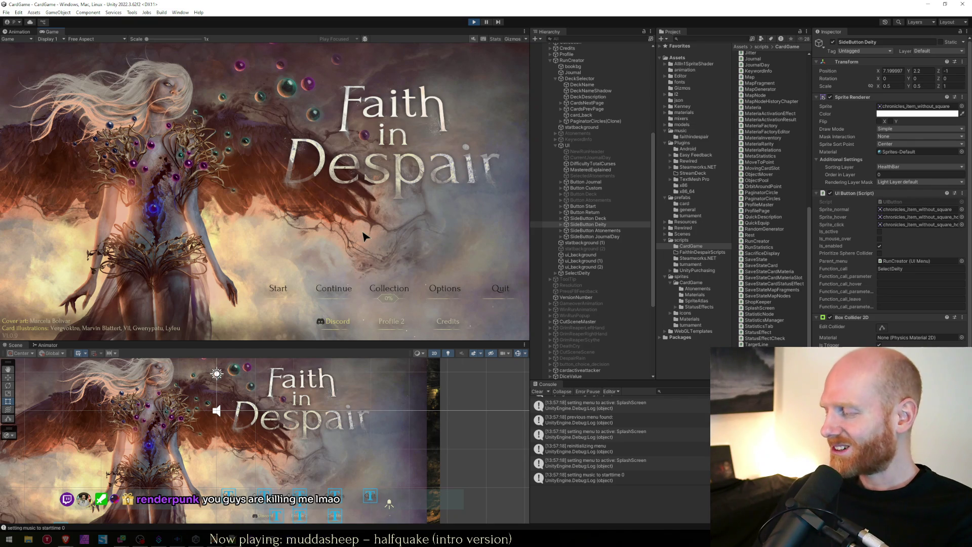
pyautogui.click(279, 294)
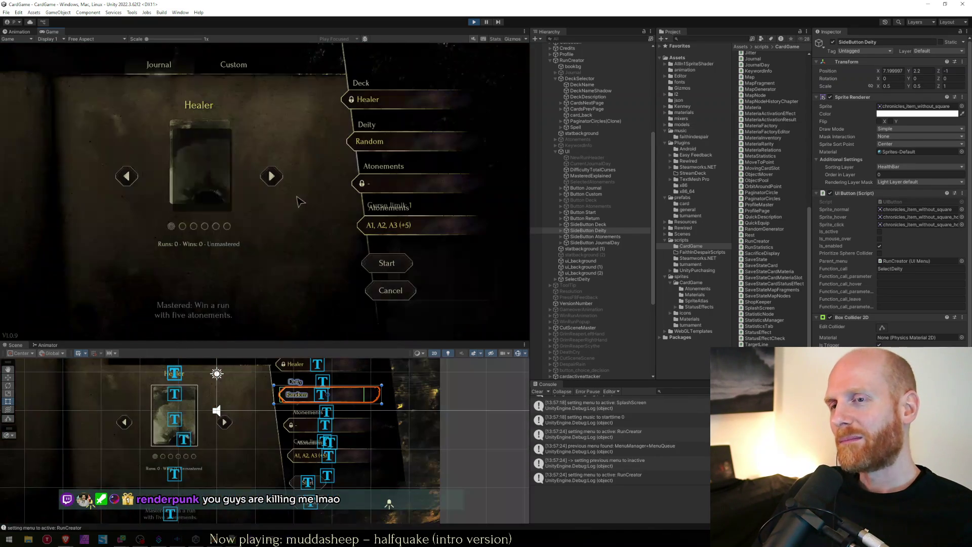
pyautogui.hotkey('shift', 'space')
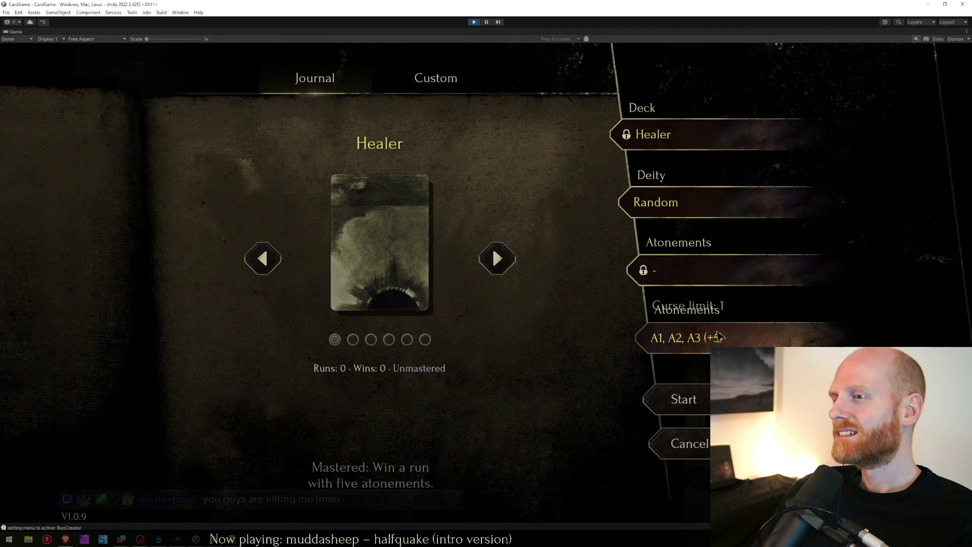
pyautogui.click(408, 196)
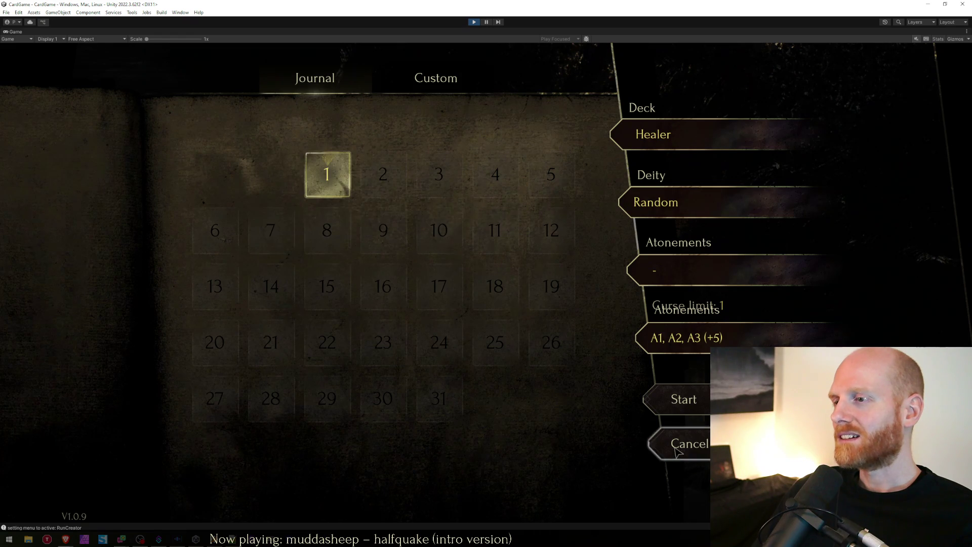
pyautogui.click(682, 444)
# Switch to Profile 1, open new-run setup, and test changing to the previous deck
pyautogui.click(688, 490)
pyautogui.click(362, 354)
pyautogui.click(472, 328)
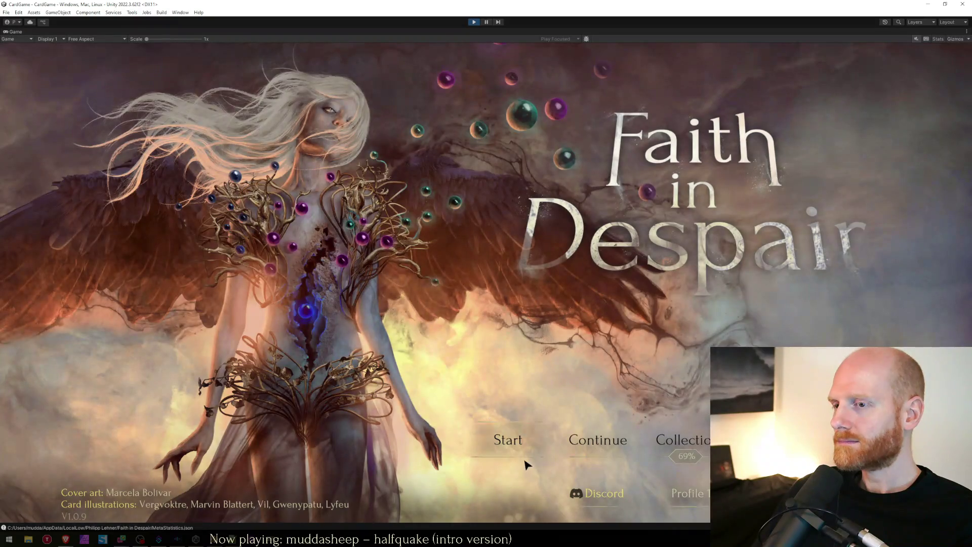
pyautogui.click(526, 462)
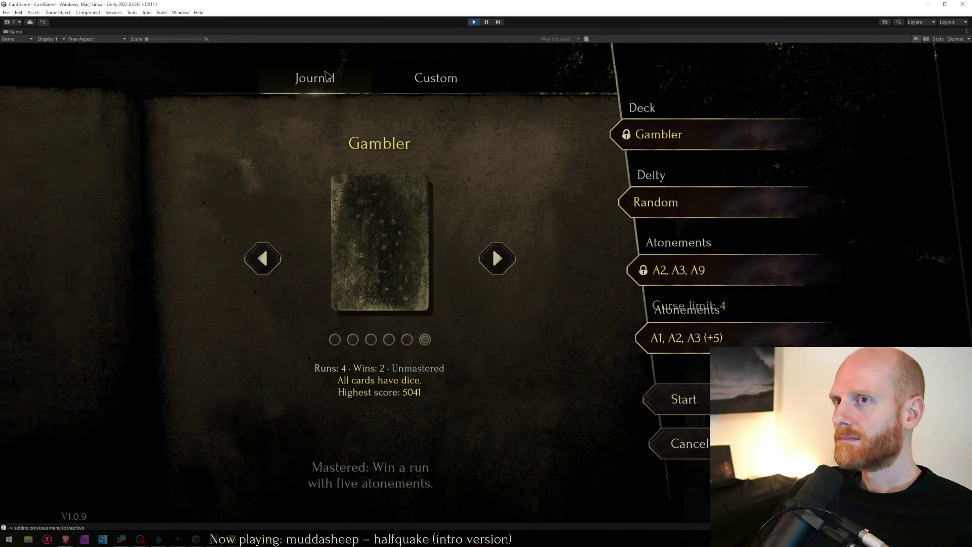
pyautogui.click(268, 268)
pyautogui.click(504, 314)
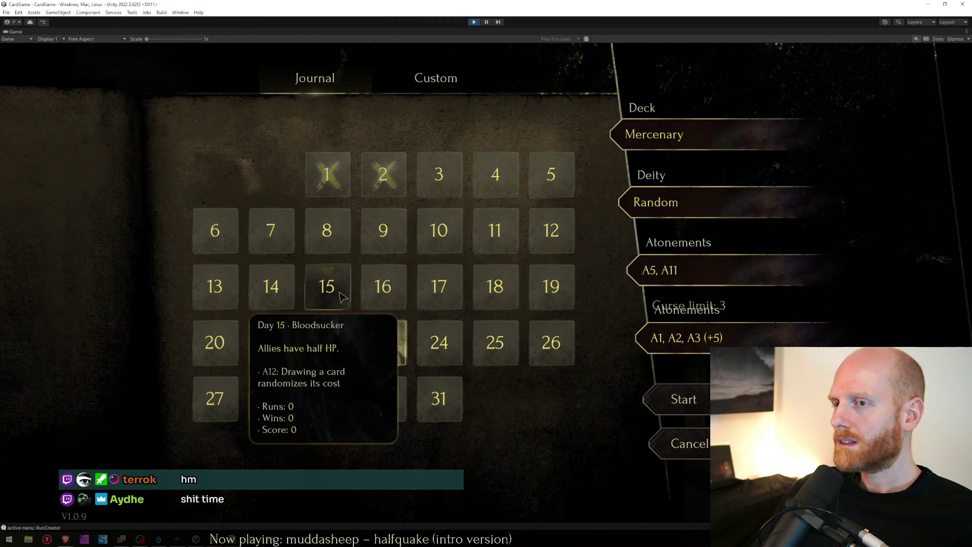
# Select journal day 1, browse the Healer deck and deity choices, try Custom setup, then cancel
pyautogui.click(332, 188)
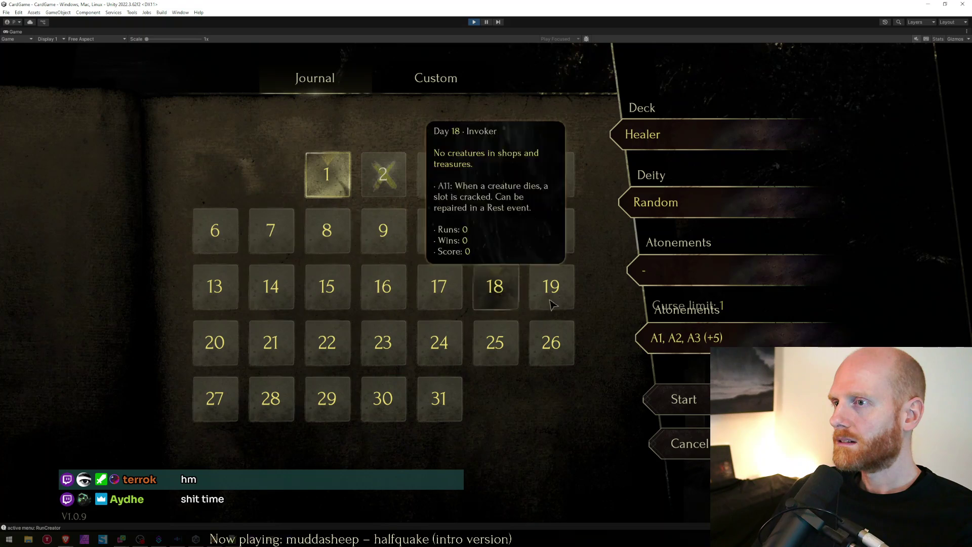
pyautogui.click(656, 146)
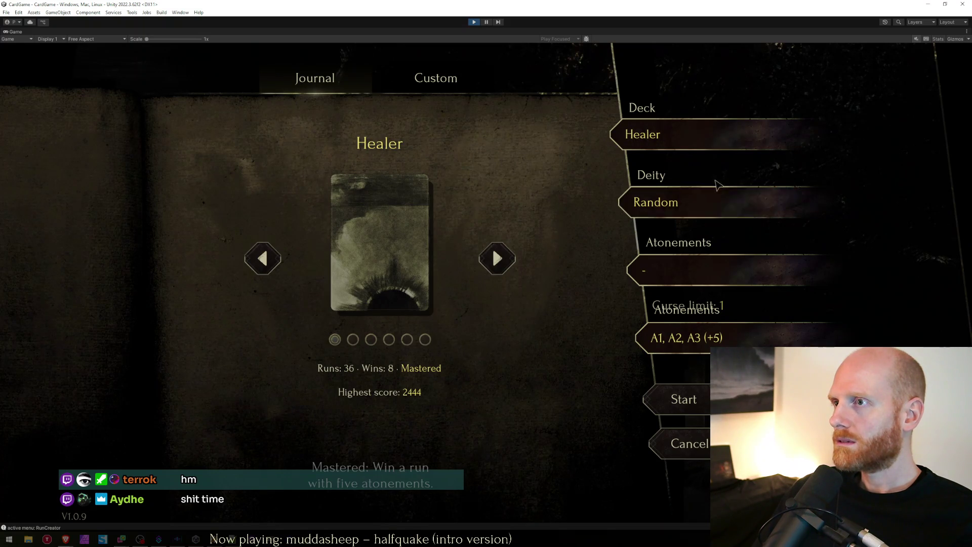
pyautogui.click(715, 197)
pyautogui.click(568, 445)
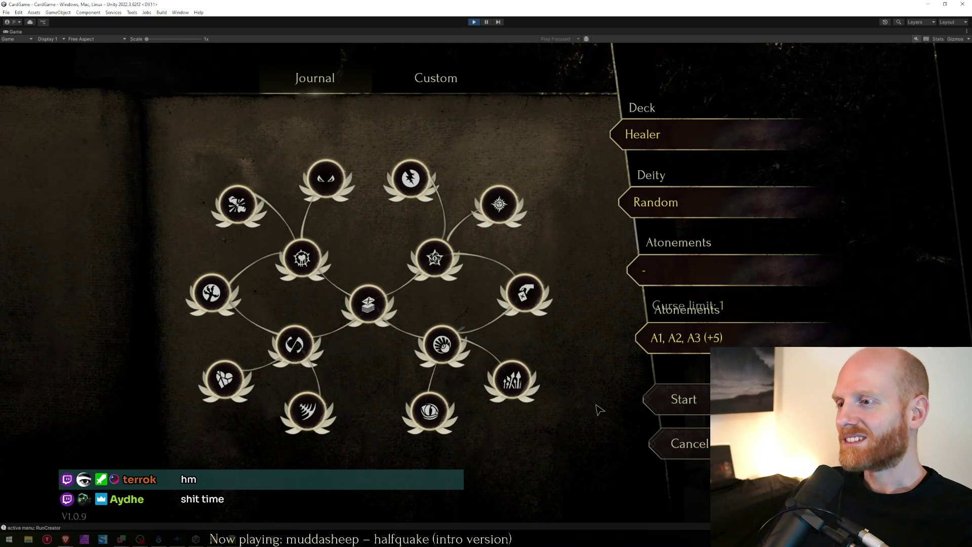
pyautogui.click(525, 293)
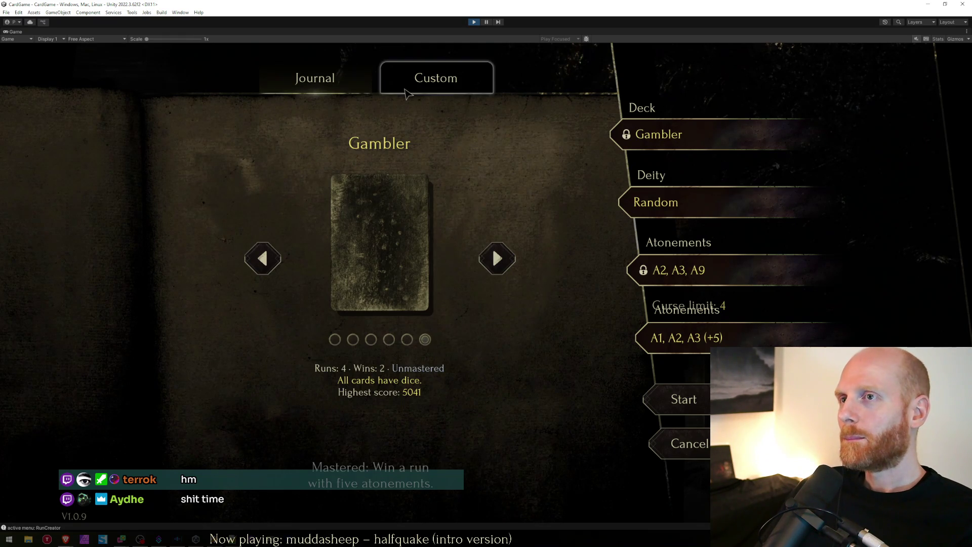
pyautogui.click(696, 448)
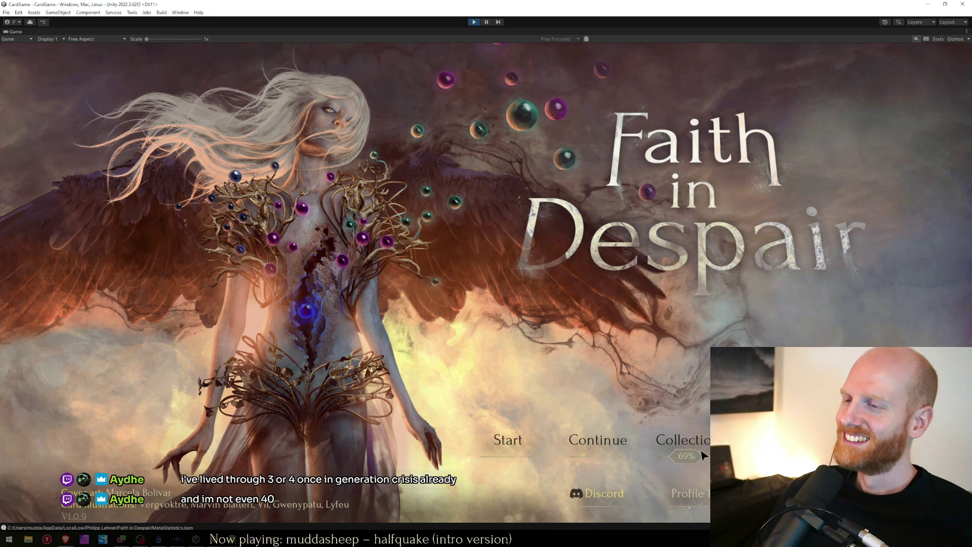
# Reopen run setup's journal calendar, pick day 31 (Gambler) then day 1 (Healer), cancel and stop play
pyautogui.click(518, 446)
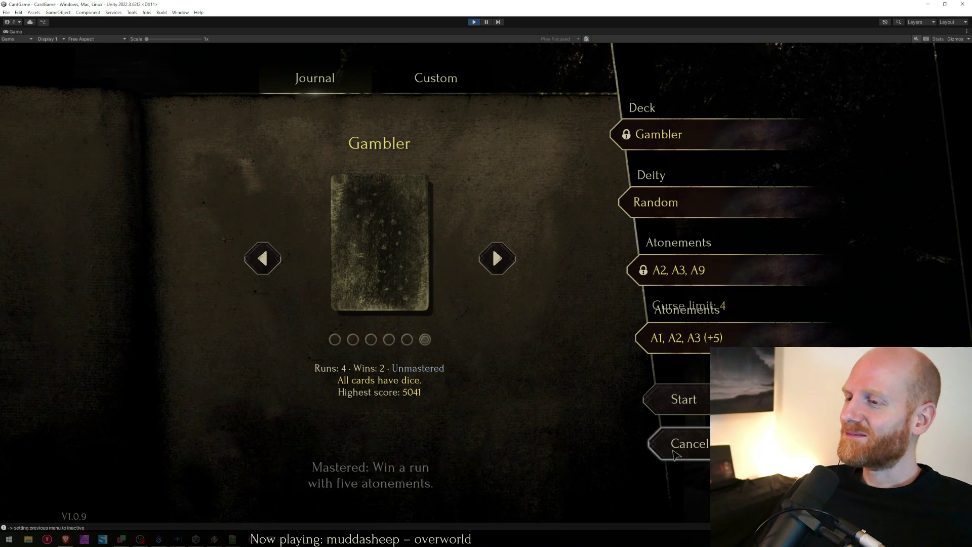
pyautogui.click(661, 433)
pyautogui.click(508, 439)
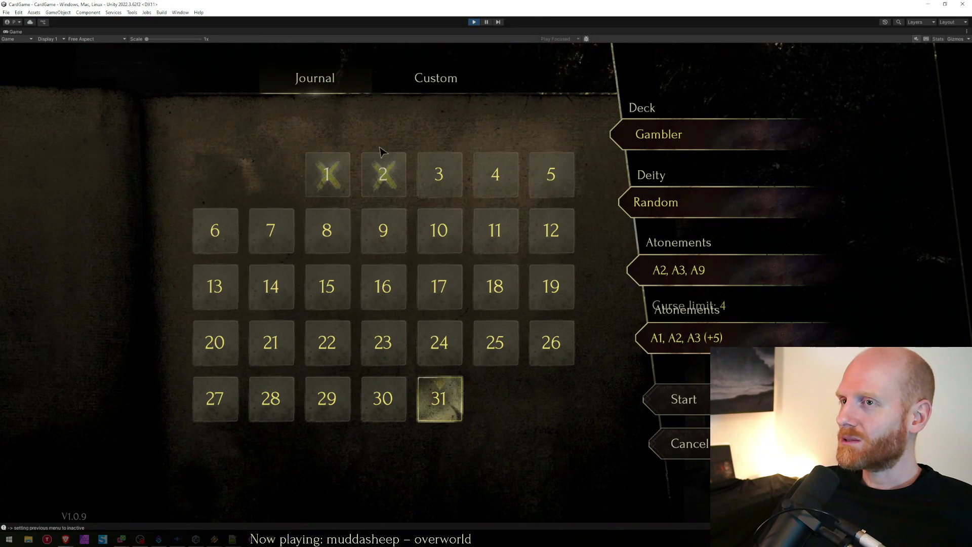
pyautogui.click(328, 174)
pyautogui.click(446, 402)
pyautogui.click(340, 190)
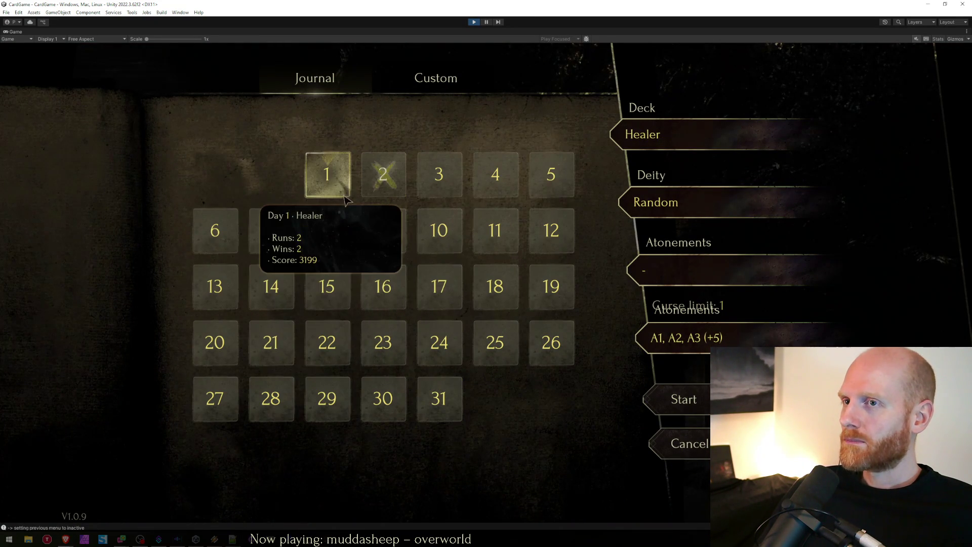
pyautogui.click(671, 446)
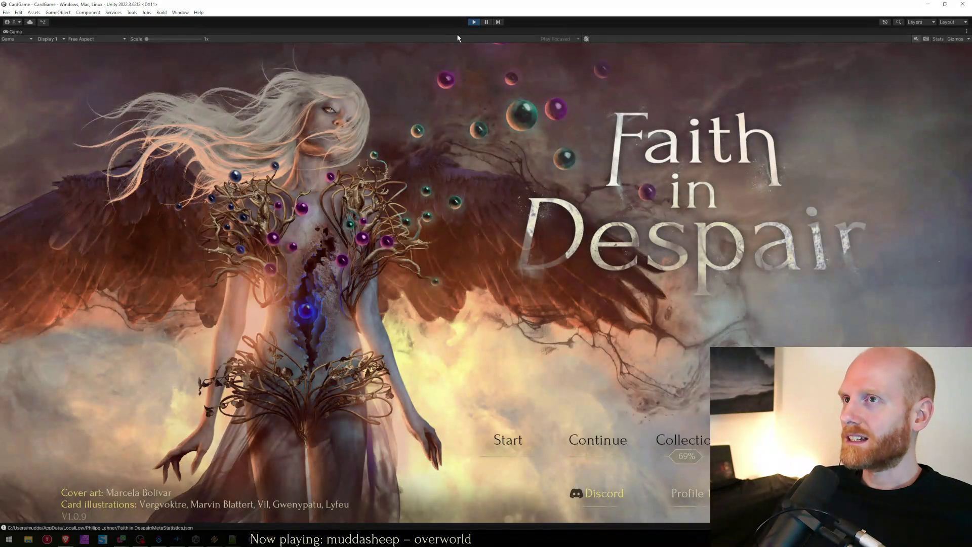
pyautogui.click(474, 22)
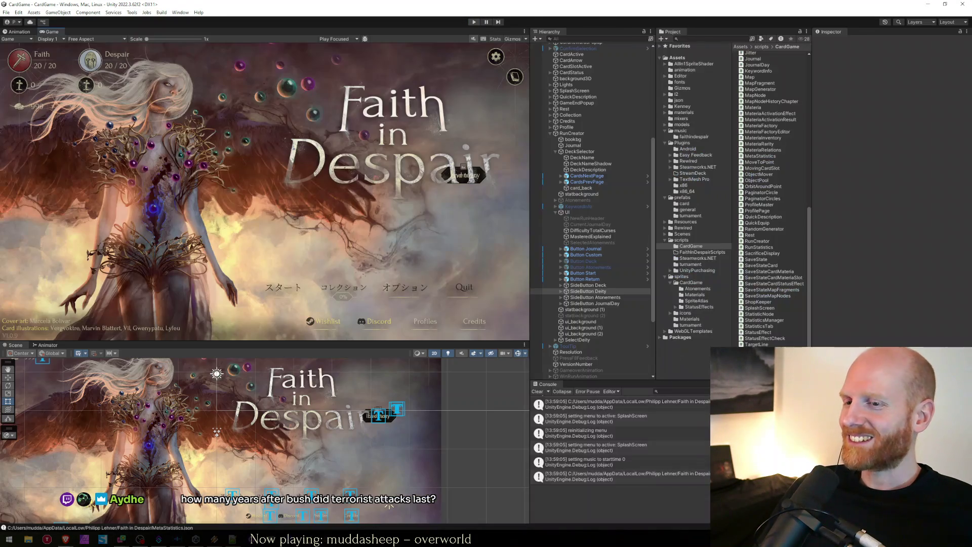
# Move to the line before ShowJournalSelection in ShowTabJournalDay, shifting the code window left to reveal Unity's inspector
pyautogui.hotkey('alt', 'Tab')
pyautogui.click(498, 244)
pyautogui.press('Down')
pyautogui.press('Down')
pyautogui.press('Down')
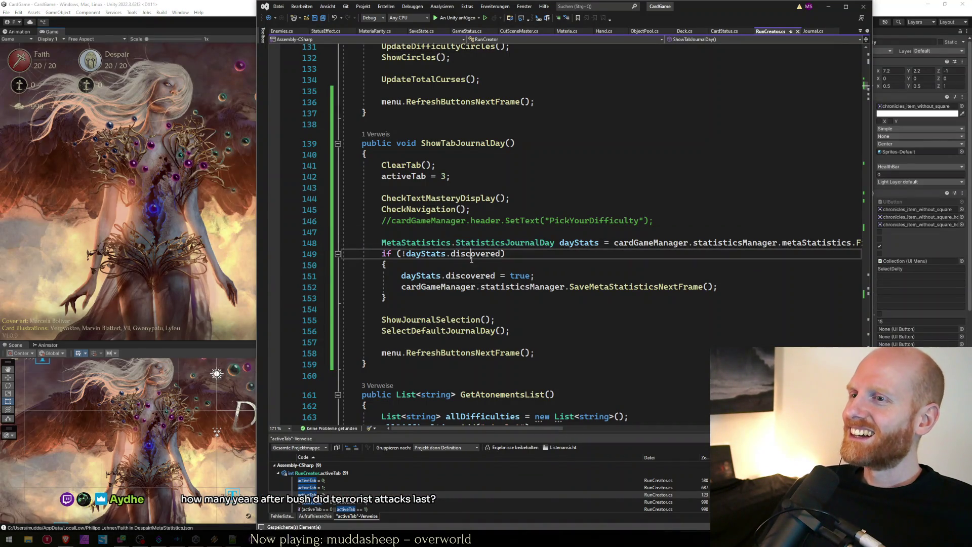
pyautogui.press('Down')
pyautogui.press('Down')
pyautogui.press('Down')
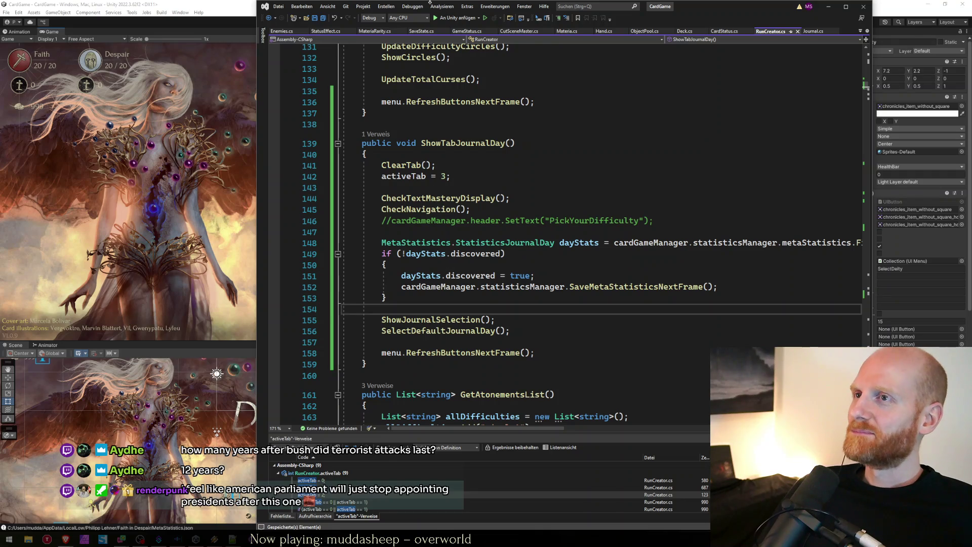
pyautogui.moveTo(796, 13); pyautogui.dragTo(728, 13)
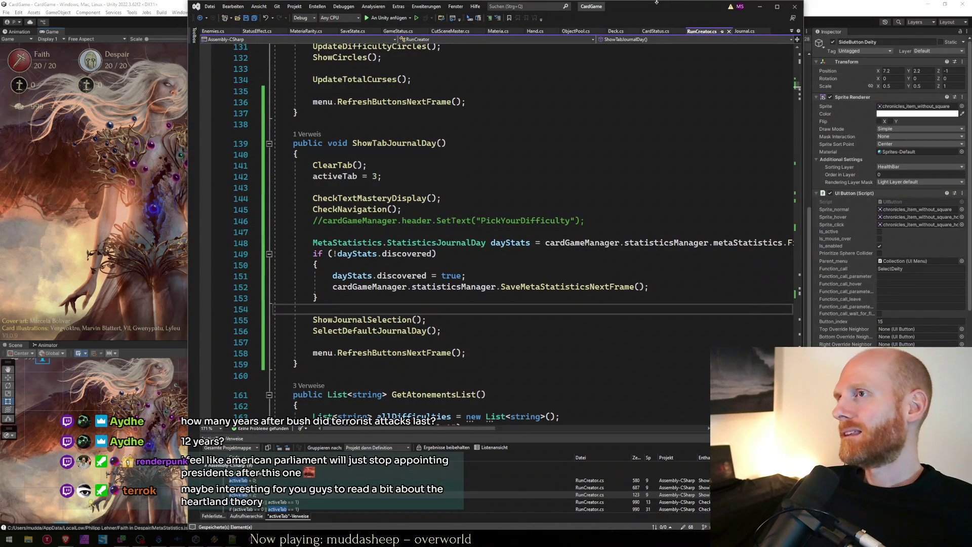
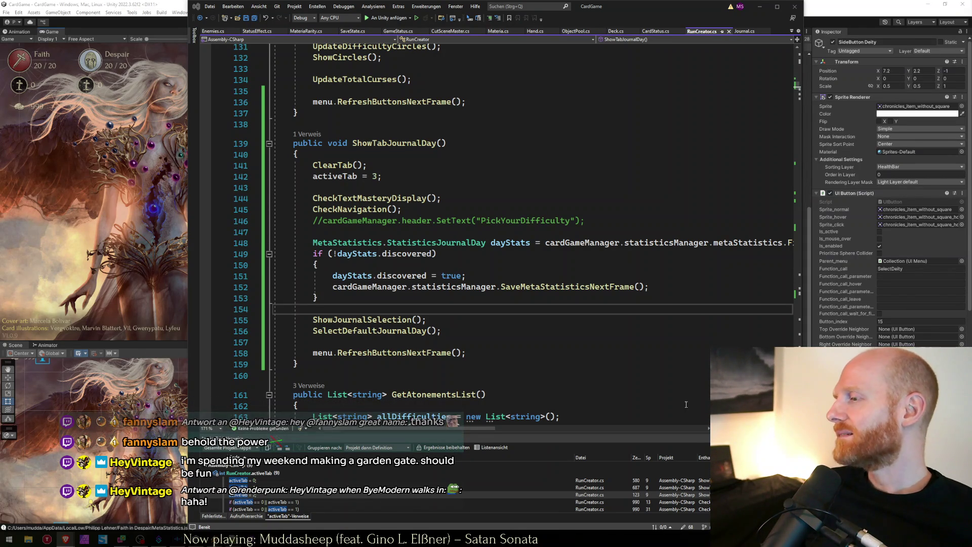
# Finish ShowTabJournalDay in RunCreator.cs, then switch to the Faith in Despair spreadsheet in Chrome
pyautogui.click(642, 2)
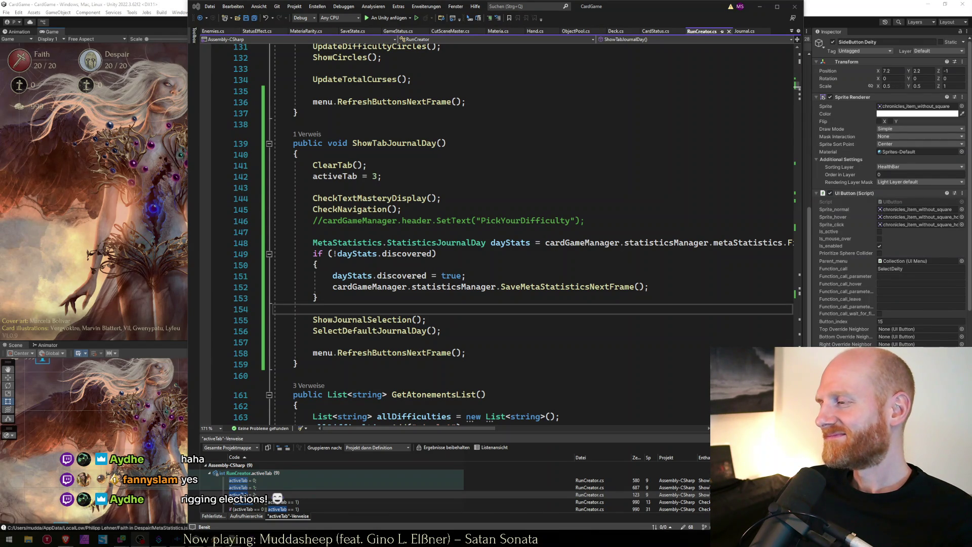
pyautogui.click(563, 323)
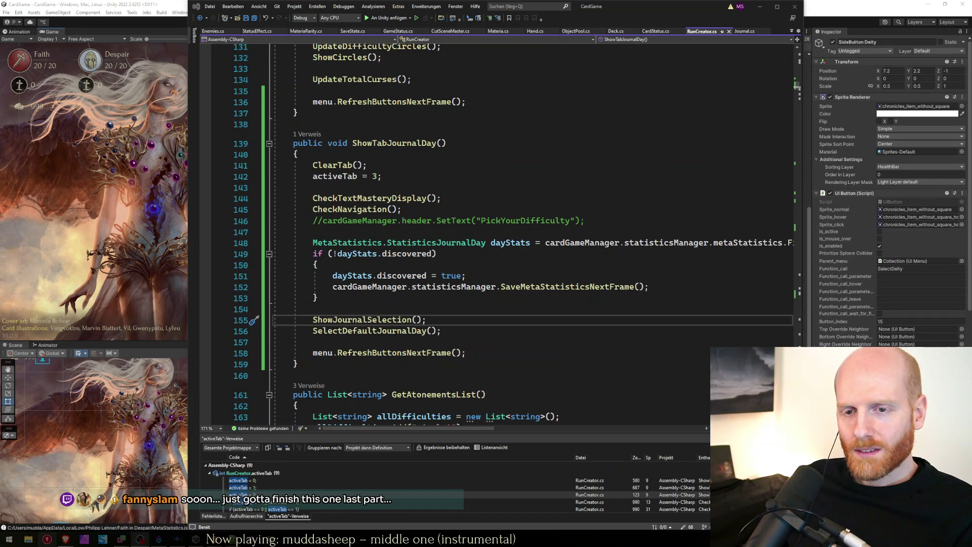
pyautogui.moveTo(66, 539)
pyautogui.click(135, 508)
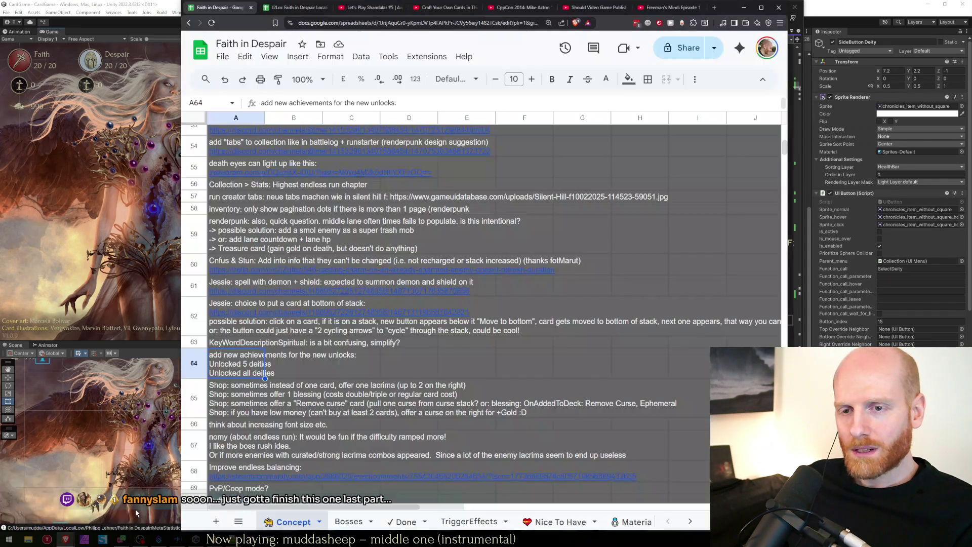
# Search 'dates inferno playstation game' in a new tab and browse the Dante's Inferno results
pyautogui.hotkey('ctrl', 't')
pyautogui.write('date')
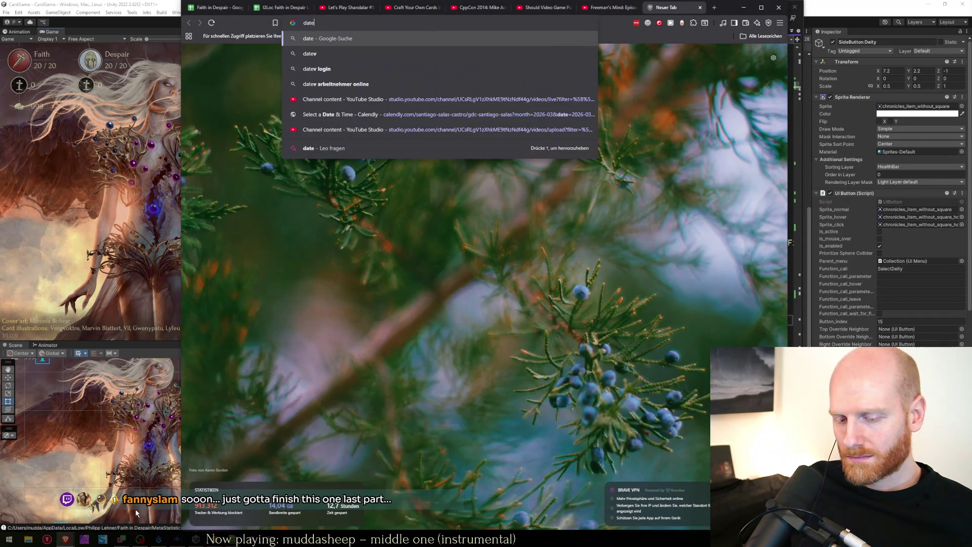
pyautogui.write('s inferno play')
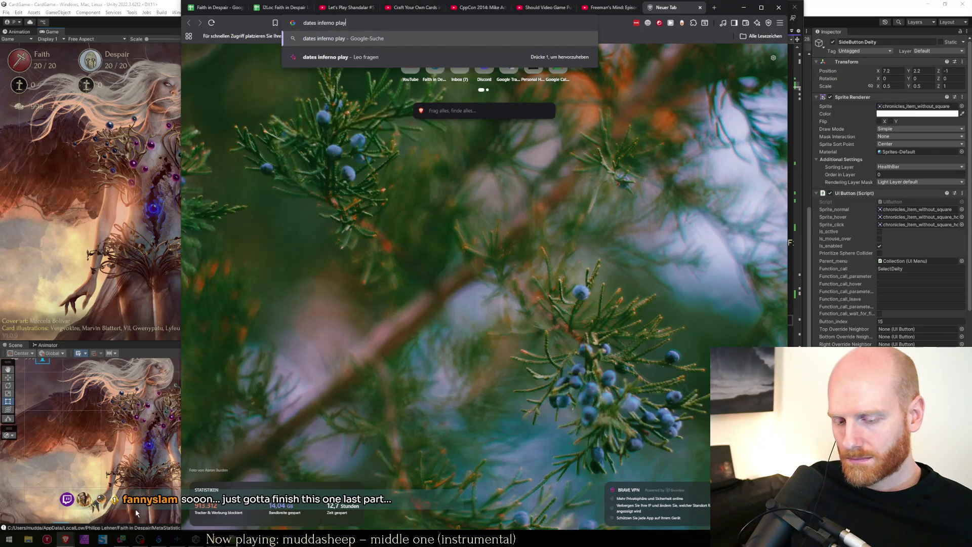
pyautogui.write('station game')
pyautogui.press('Return')
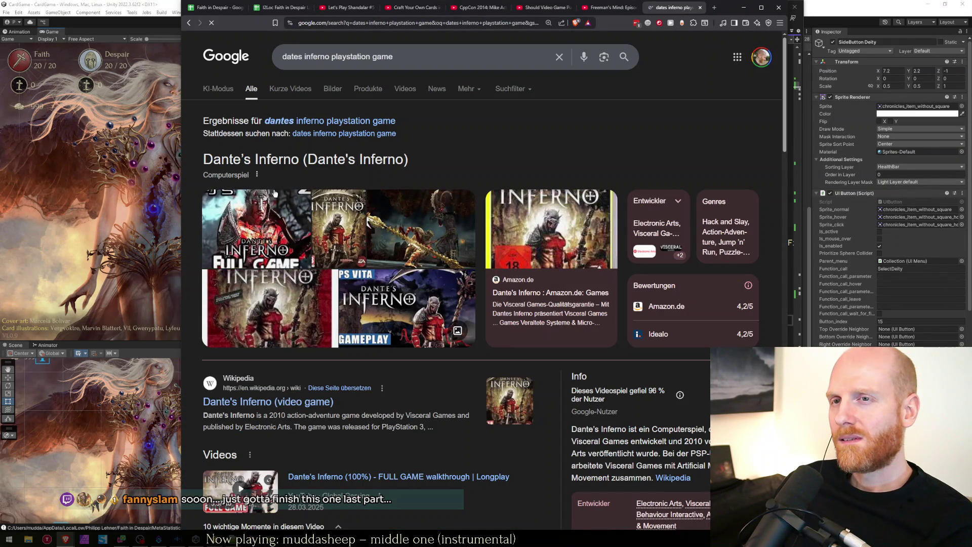
pyautogui.scroll(-5, 385, 253)
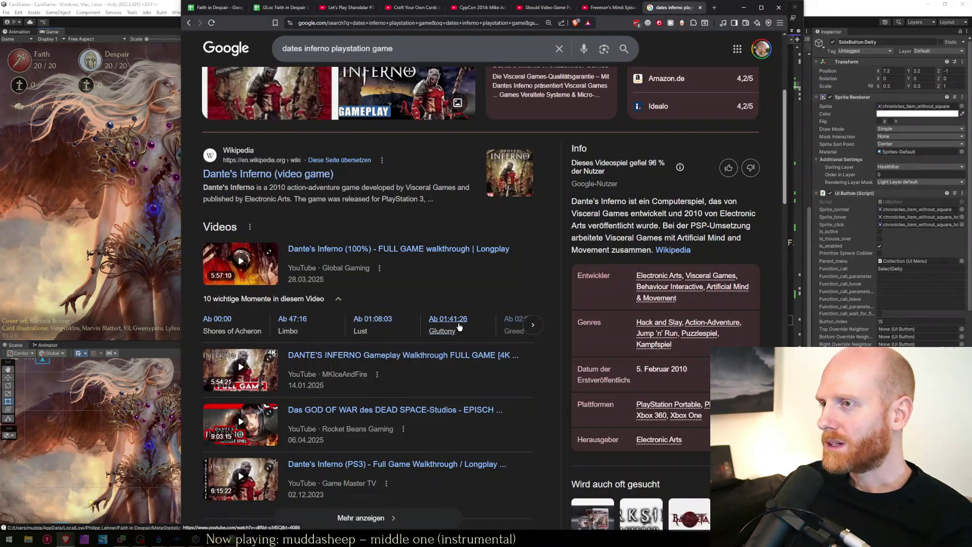
pyautogui.scroll(-4, 527, 309)
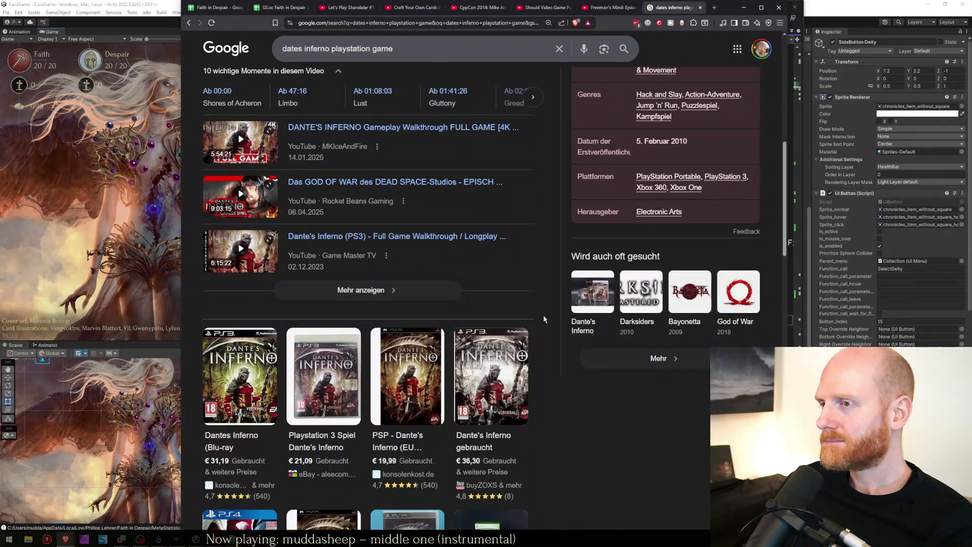
pyautogui.scroll(4, 552, 335)
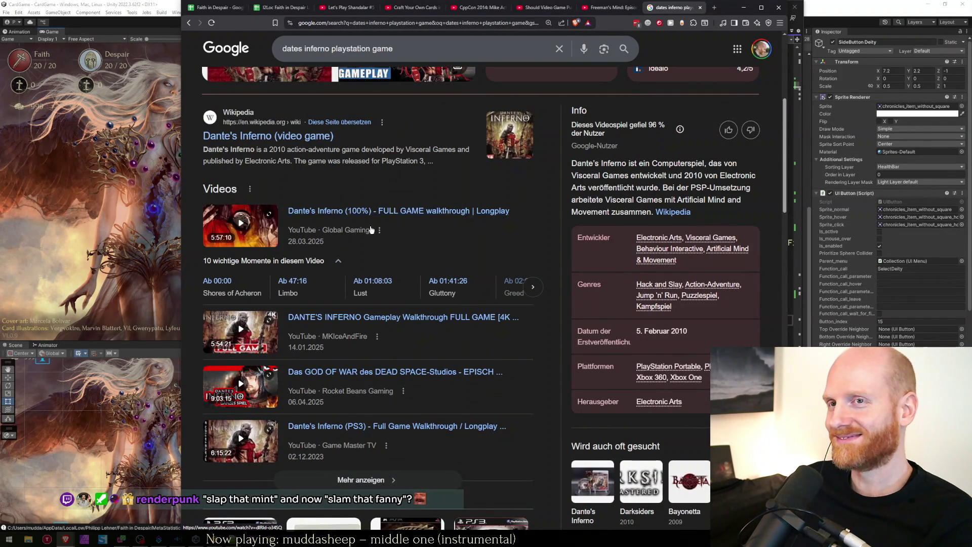
pyautogui.scroll(-5, 347, 190)
pyautogui.scroll(-4, 527, 212)
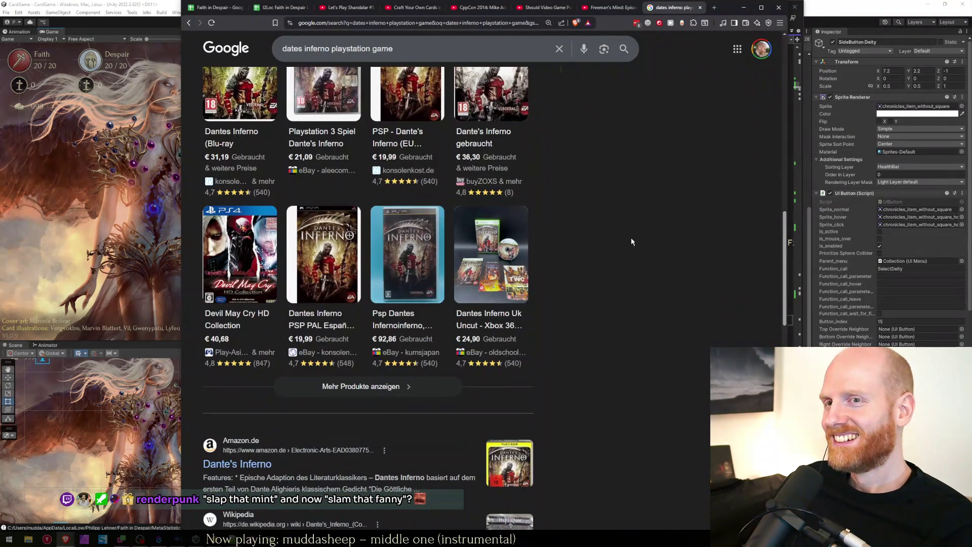
pyautogui.scroll(-10, 610, 268)
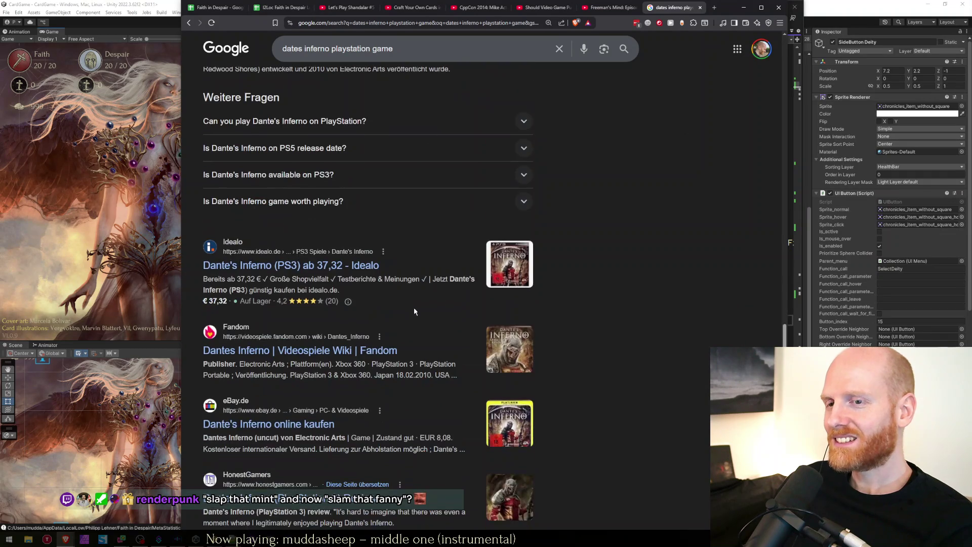
pyautogui.scroll(-1, 385, 314)
pyautogui.scroll(-6, 585, 309)
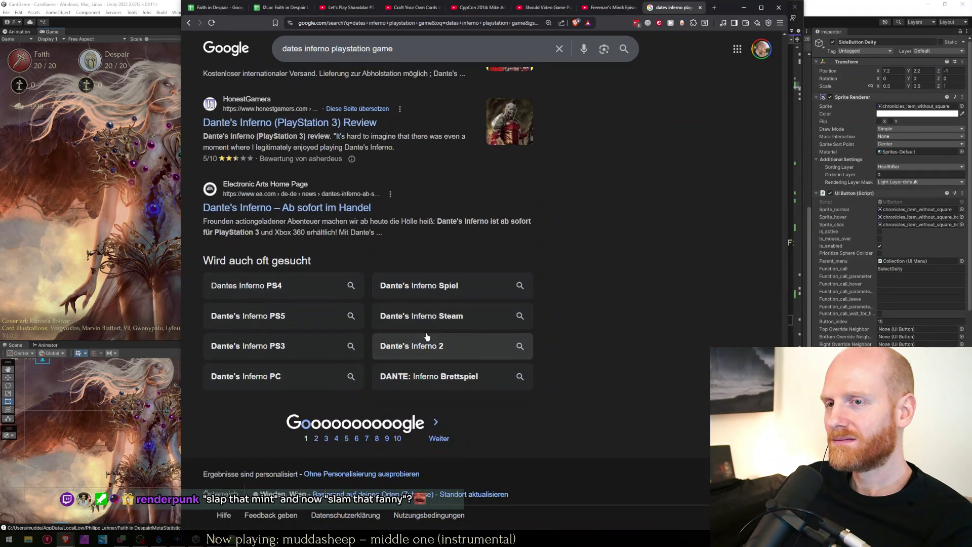
pyautogui.press('Home')
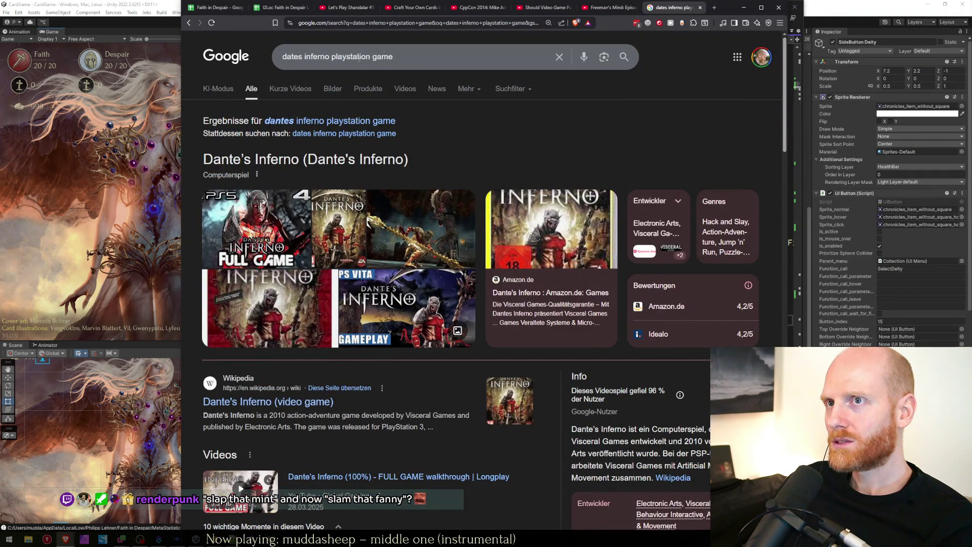
pyautogui.moveTo(333, 57); pyautogui.dragTo(400, 57)
# Search 'dantes inferno steam' and preview the second image result, a GamesRadar screenshot
pyautogui.write('steam')
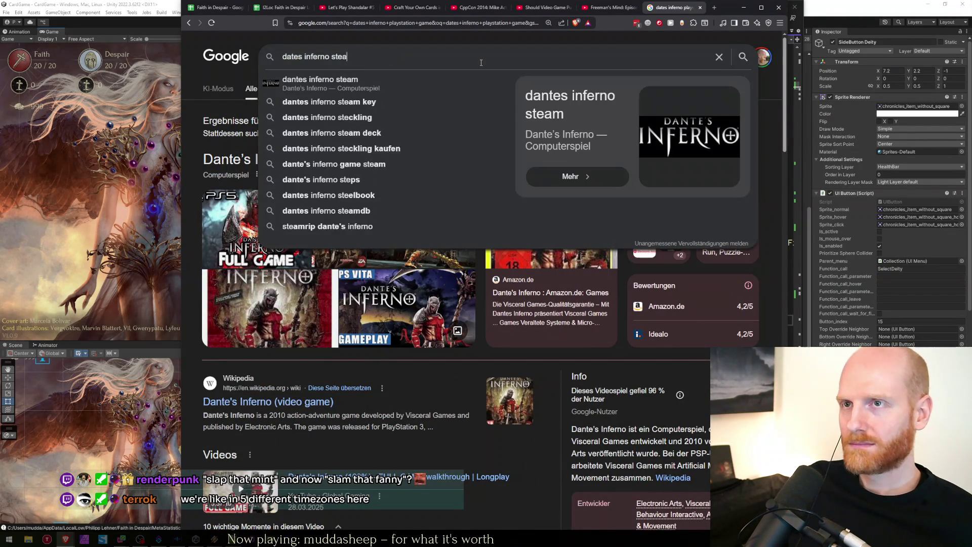
pyautogui.press('Down')
pyautogui.press('Return')
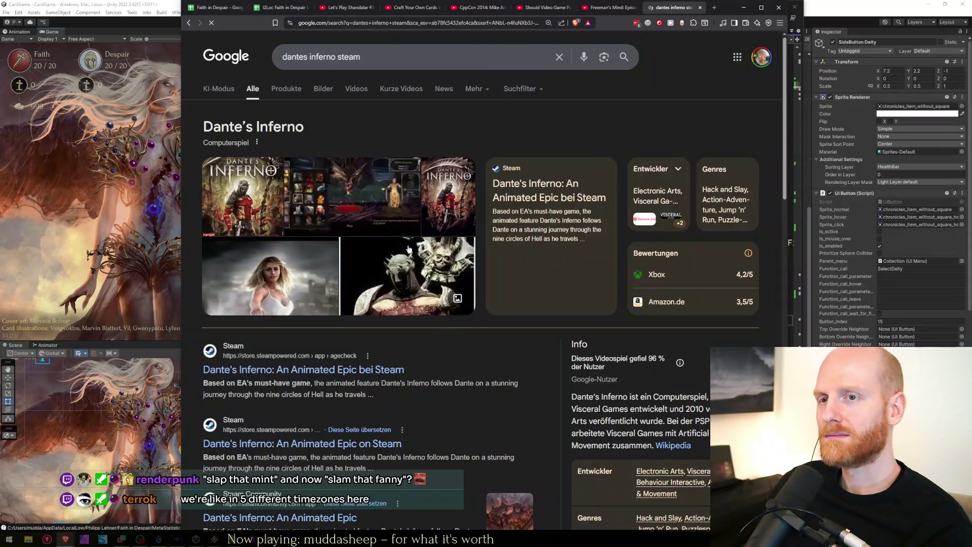
pyautogui.scroll(-2, 310, 443)
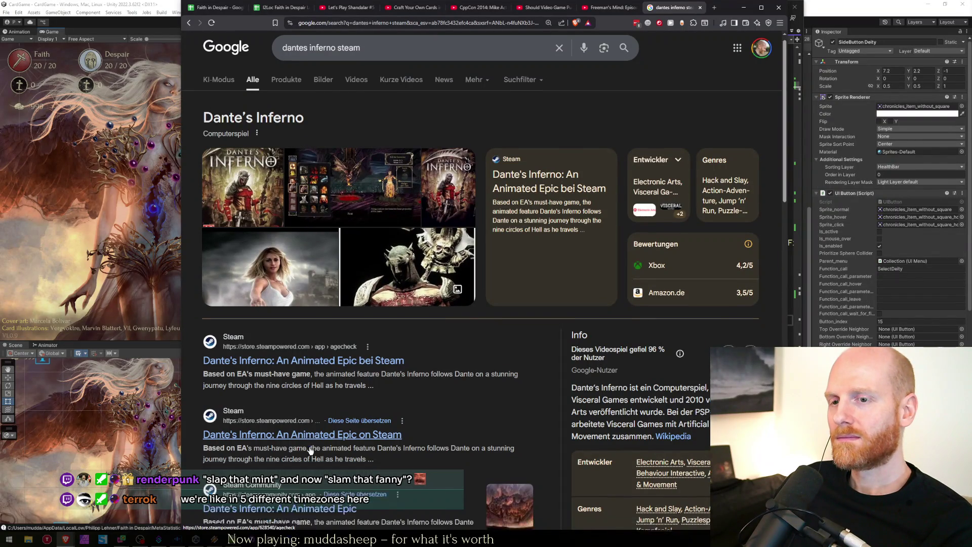
pyautogui.scroll(-2, 355, 400)
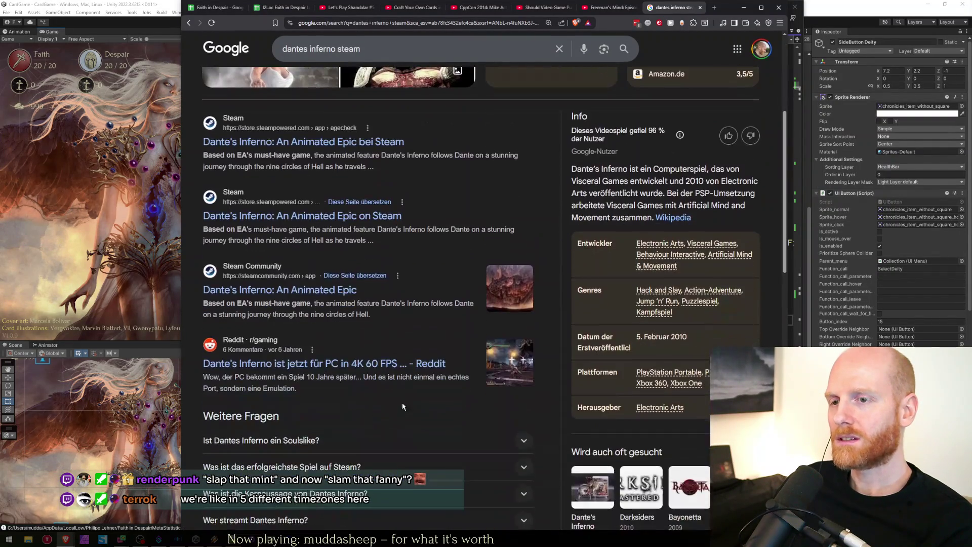
pyautogui.scroll(4, 400, 397)
pyautogui.scroll(1, 400, 398)
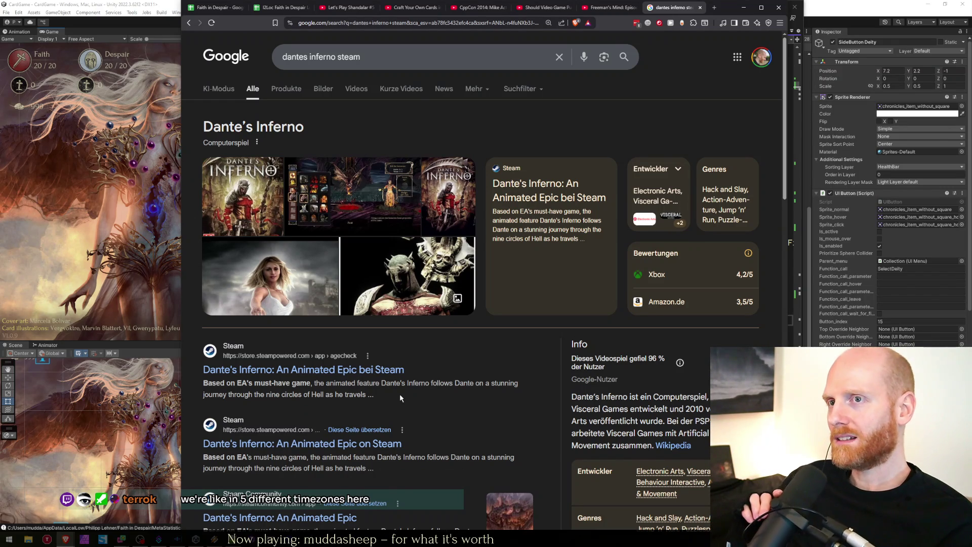
pyautogui.click(354, 202)
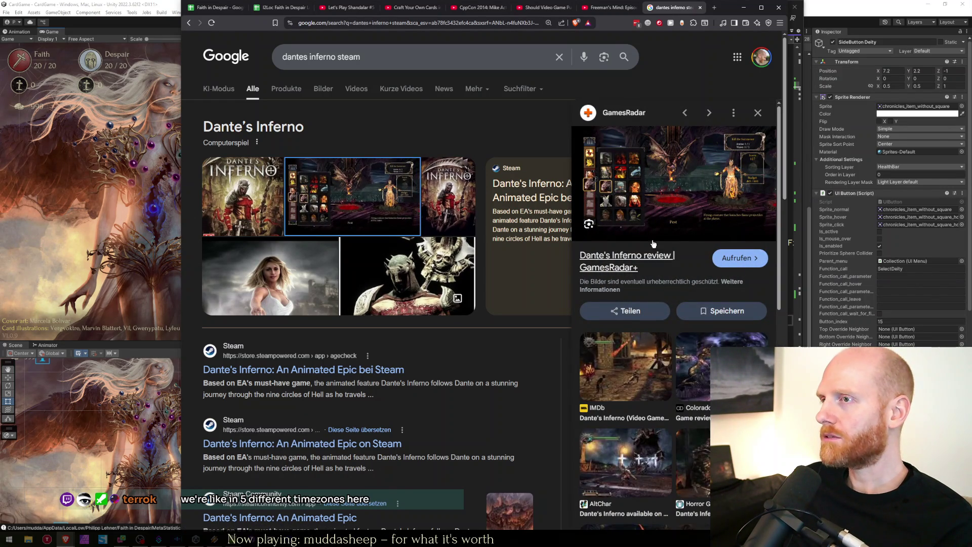
# Open the GamesRadar Dante's Inferno review, skim it, and close its tab
pyautogui.click(640, 203)
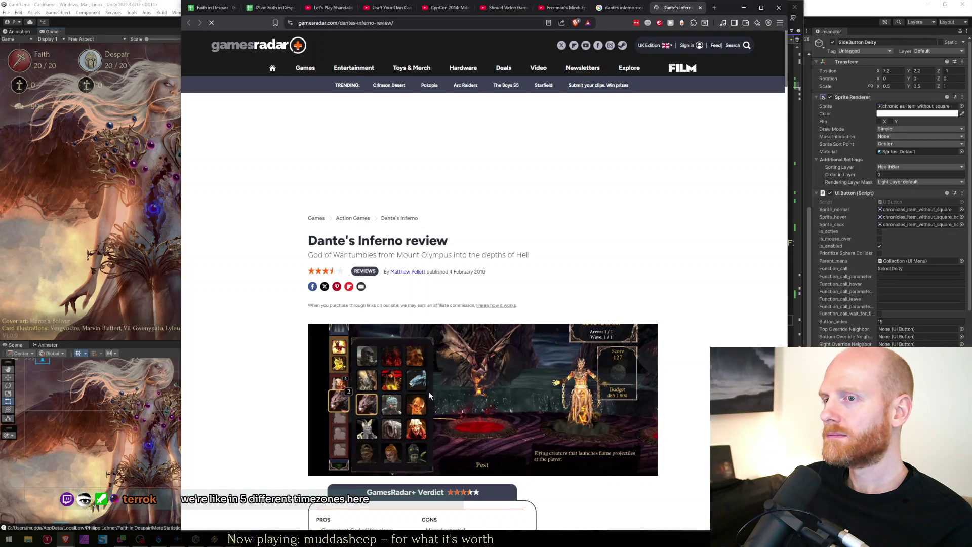
pyautogui.scroll(-15, 451, 384)
pyautogui.scroll(-5, 491, 281)
pyautogui.scroll(-6, 467, 266)
pyautogui.scroll(-20, 466, 287)
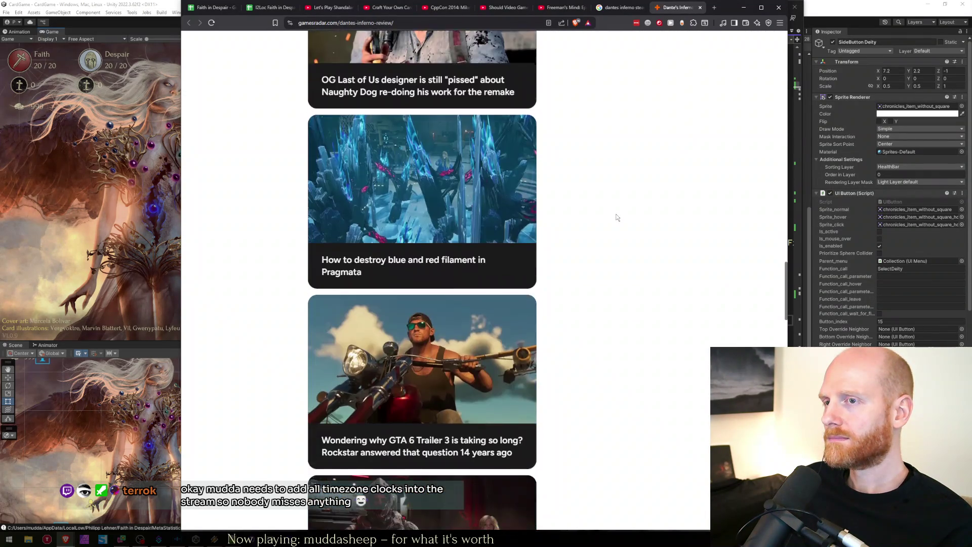
pyautogui.press('Home')
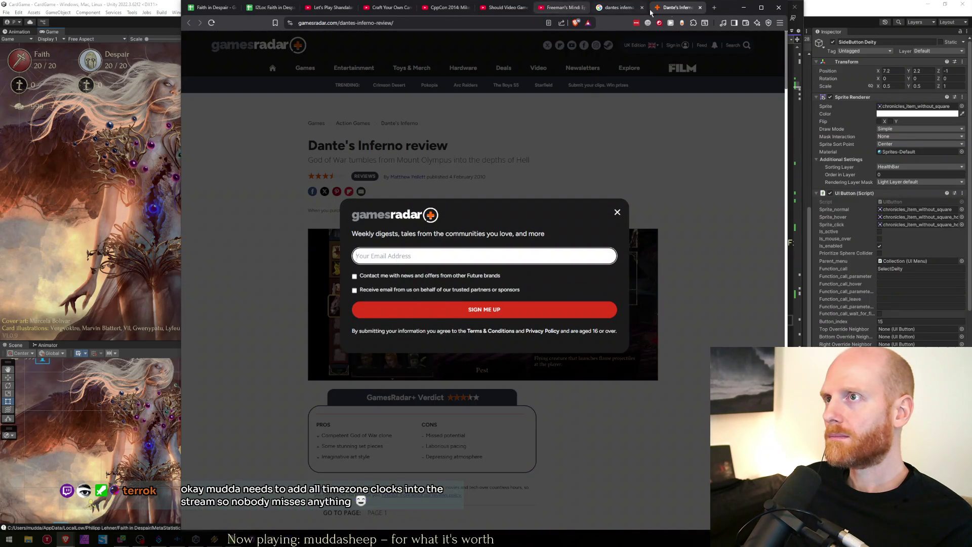
pyautogui.click(700, 7)
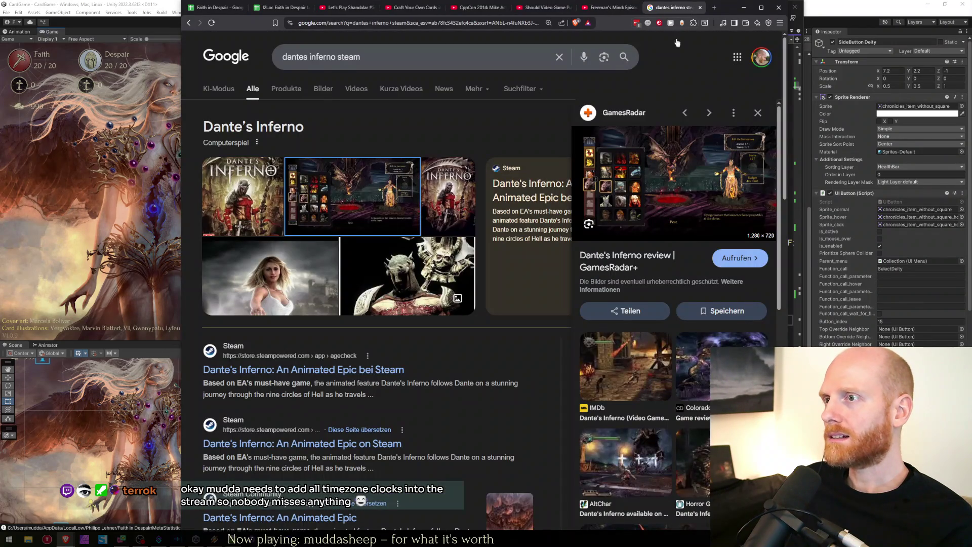
# Preview the AltChar screenshot 'Dante's Inferno available on PC in 4K 60 FPS'
pyautogui.scroll(-3, 620, 312)
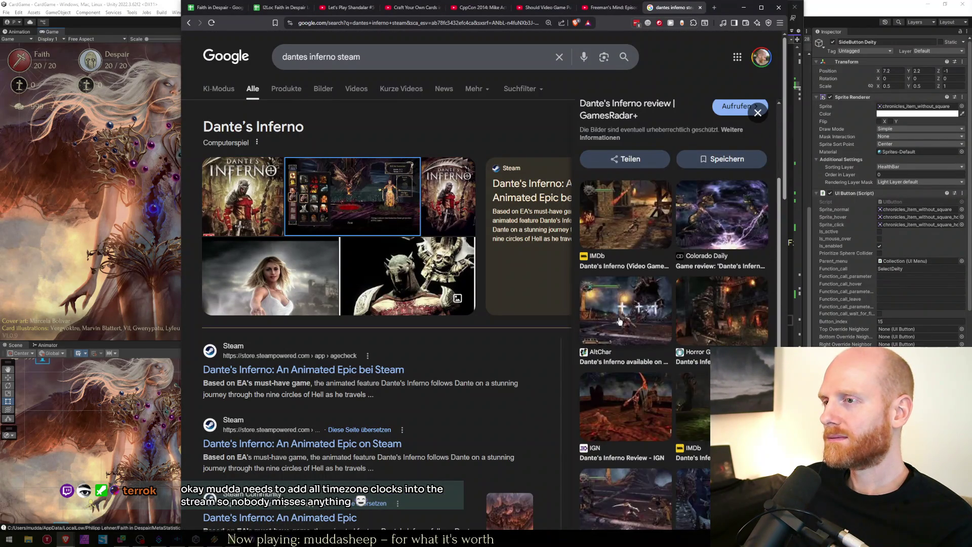
pyautogui.click(620, 313)
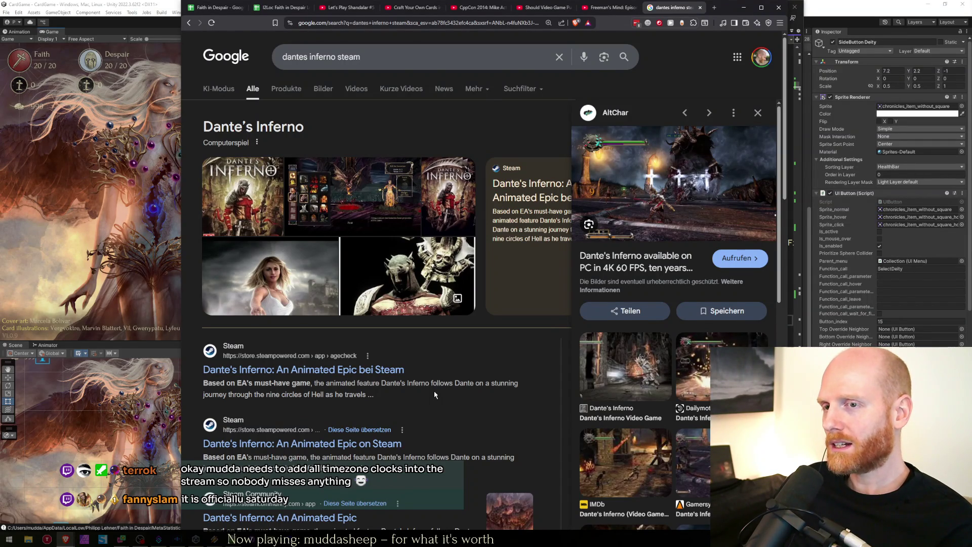
pyautogui.scroll(-2, 435, 394)
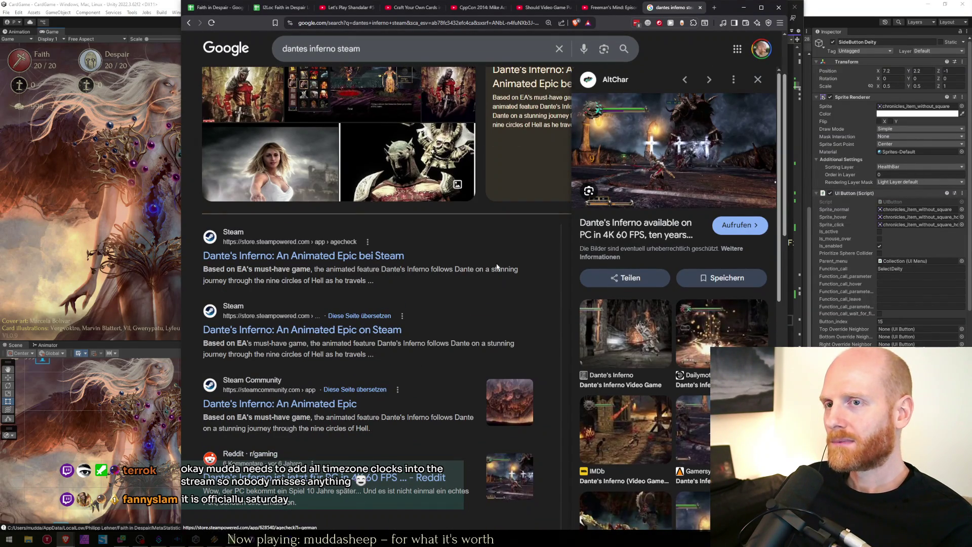
# Return to the Faith in Despair sheet, close the Dante's Inferno search tab, and bring Unity forward
pyautogui.click(215, 7)
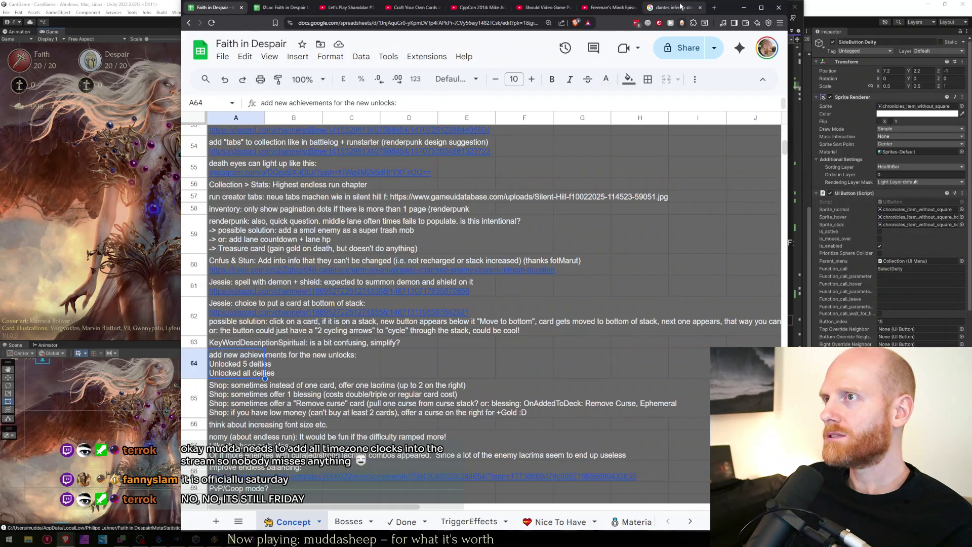
pyautogui.click(700, 7)
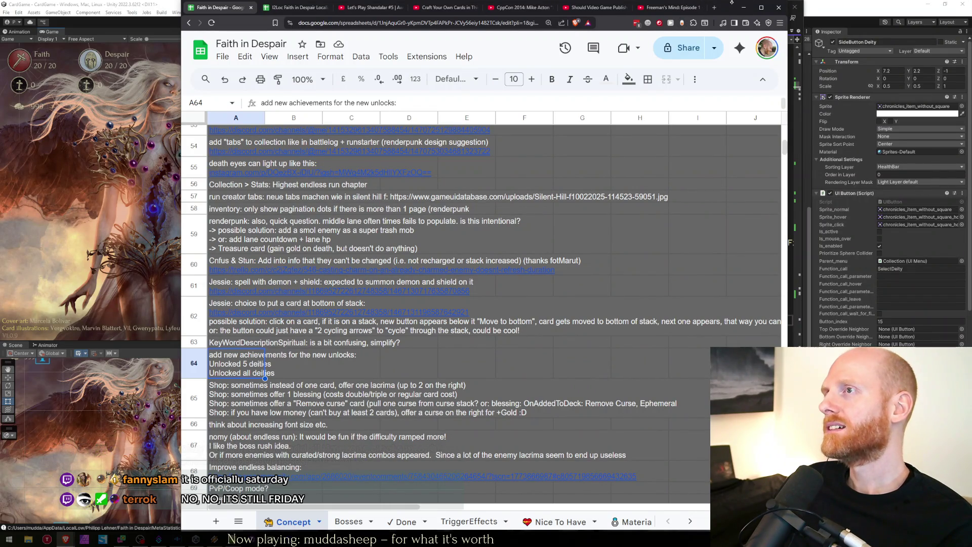
pyautogui.click(156, 4)
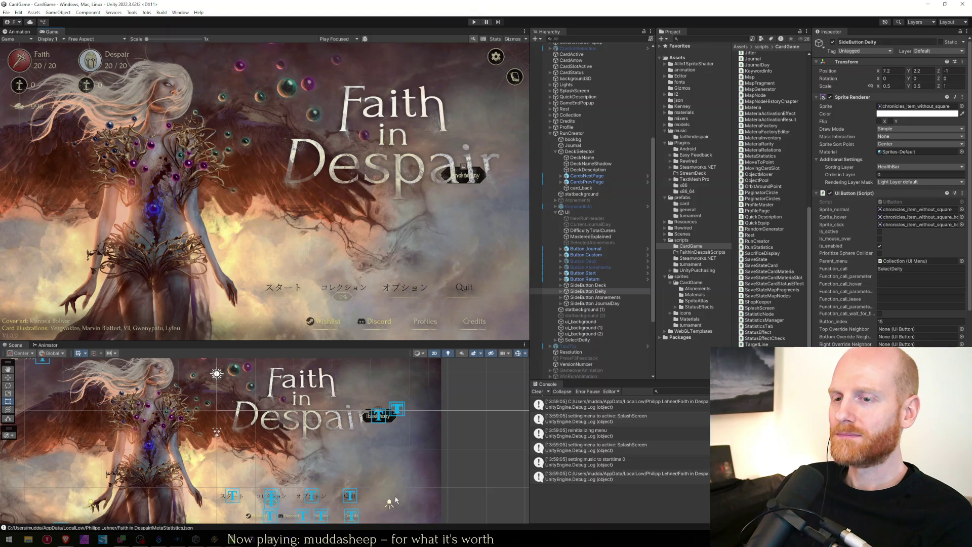
# Play the game, open the run creator, and open then cancel deity selection
pyautogui.click(472, 21)
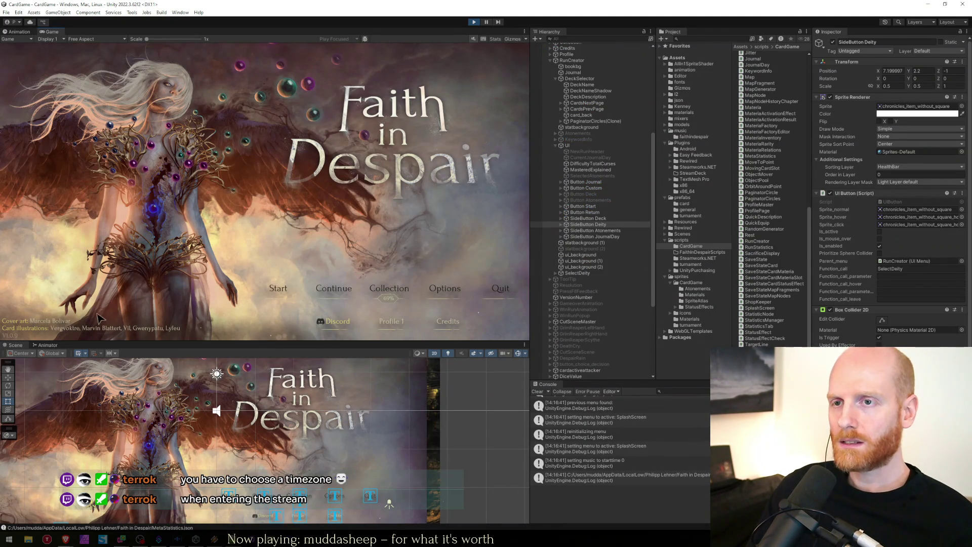
pyautogui.click(278, 293)
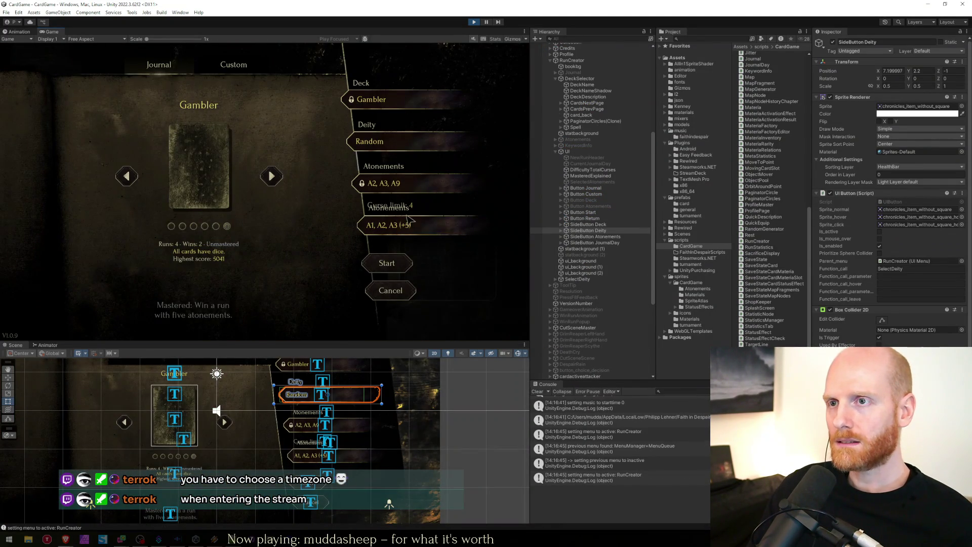
pyautogui.moveTo(393, 178)
pyautogui.click(379, 141)
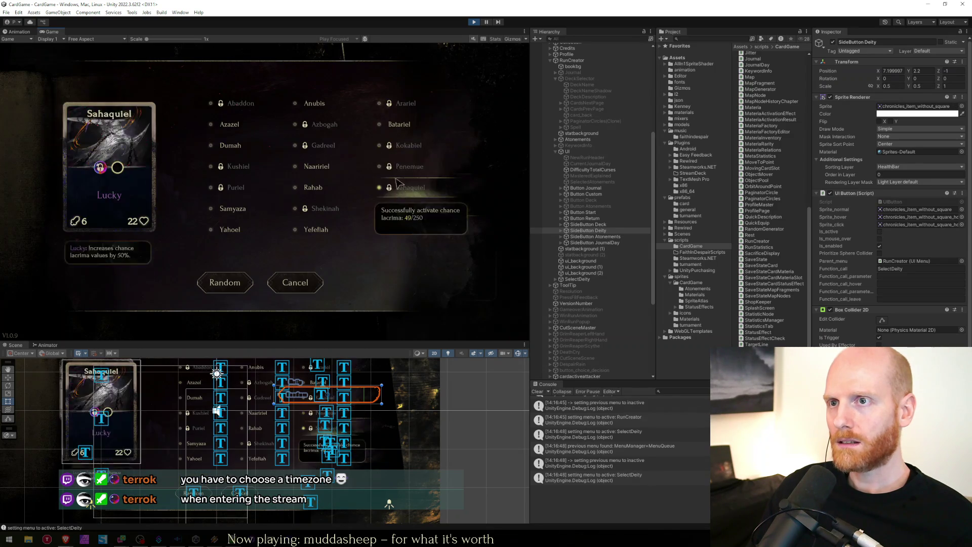
pyautogui.click(298, 282)
# Switch the deck to Healer and back to Gambler, then open and cancel deity selection again
pyautogui.click(397, 100)
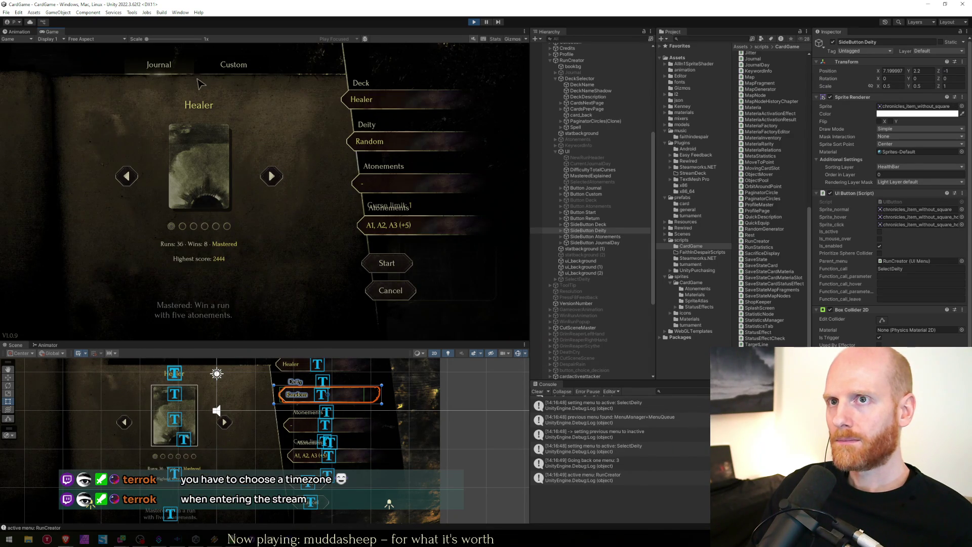
pyautogui.click(403, 190)
pyautogui.click(403, 192)
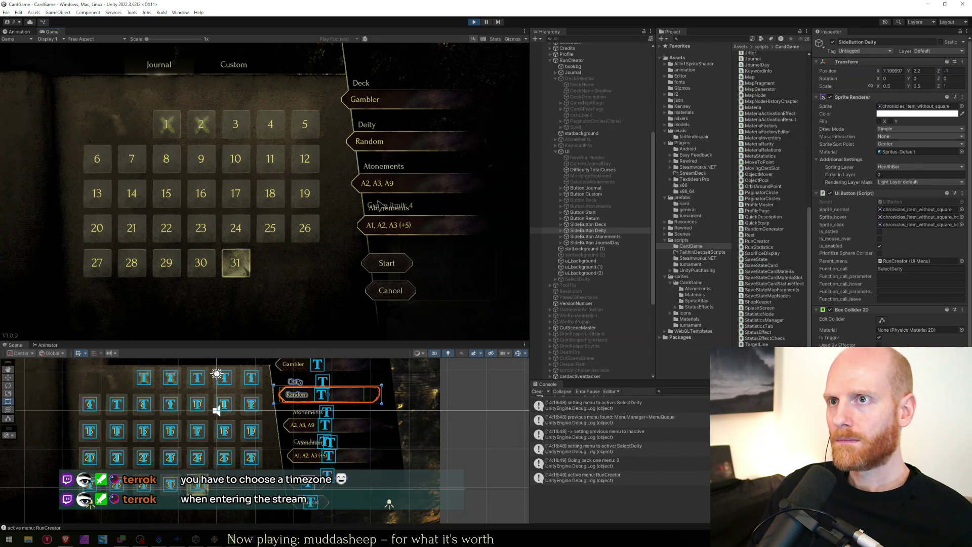
pyautogui.moveTo(366, 175)
pyautogui.click(374, 142)
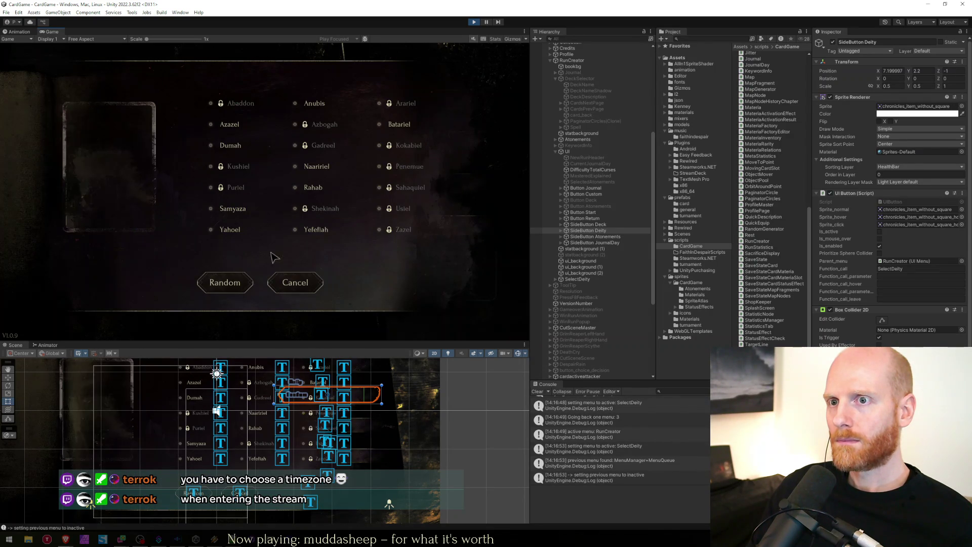
pyautogui.click(296, 282)
pyautogui.click(419, 99)
# Toggle between the Journal day calendar and Custom deck tabs, then exit to the title screen
pyautogui.click(167, 64)
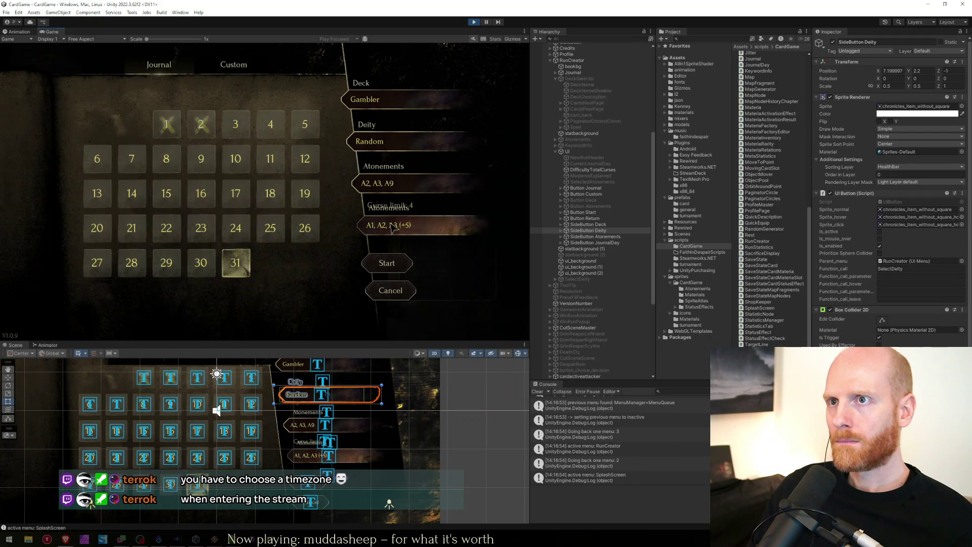
pyautogui.click(177, 64)
pyautogui.click(178, 64)
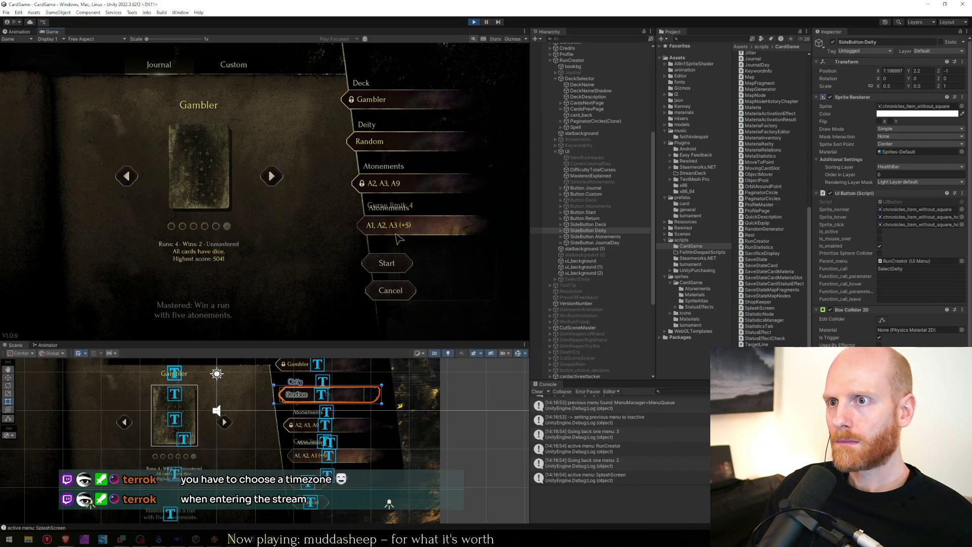
pyautogui.click(164, 69)
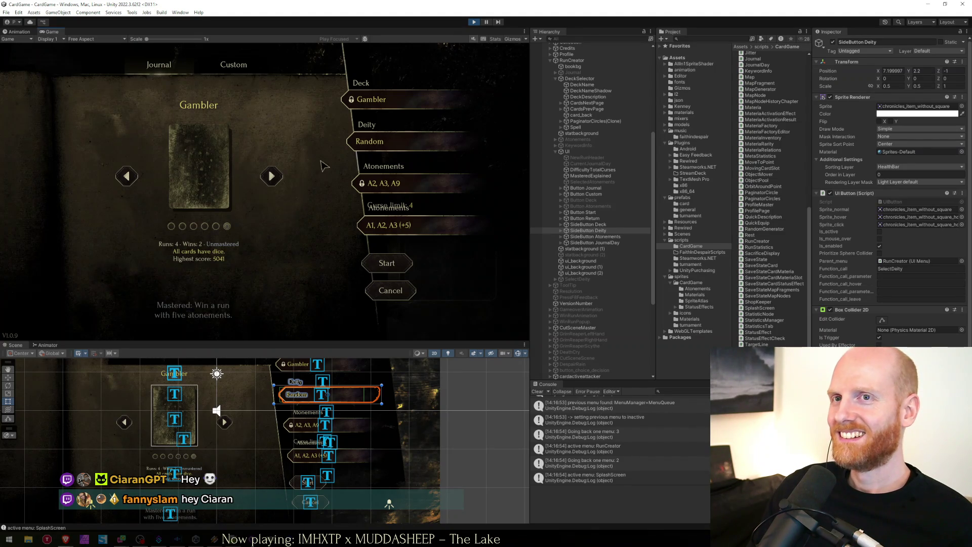
pyautogui.click(390, 290)
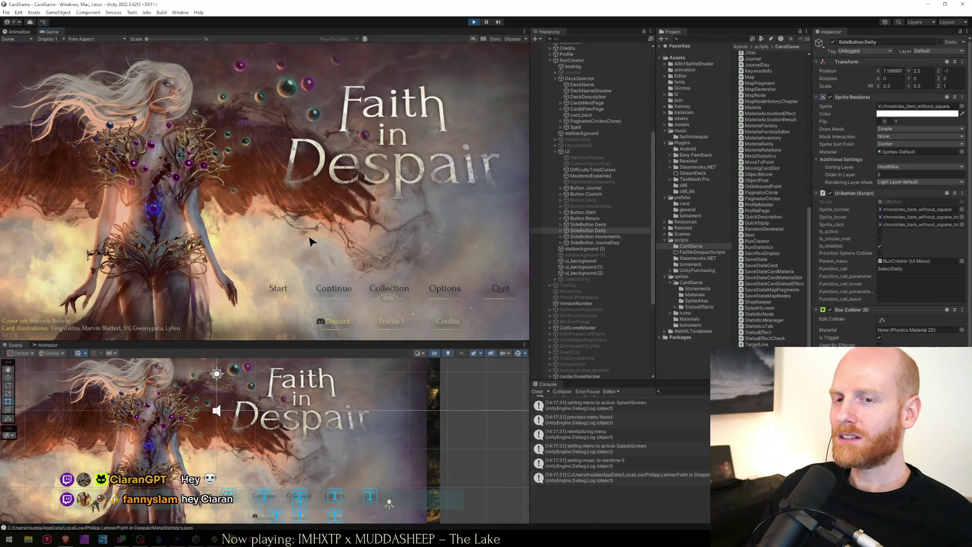
# Switch to Visual Studio and click into RunCreator.cs at the GetAtonementsList method
pyautogui.hotkey('alt', 'Tab')
pyautogui.click(364, 405)
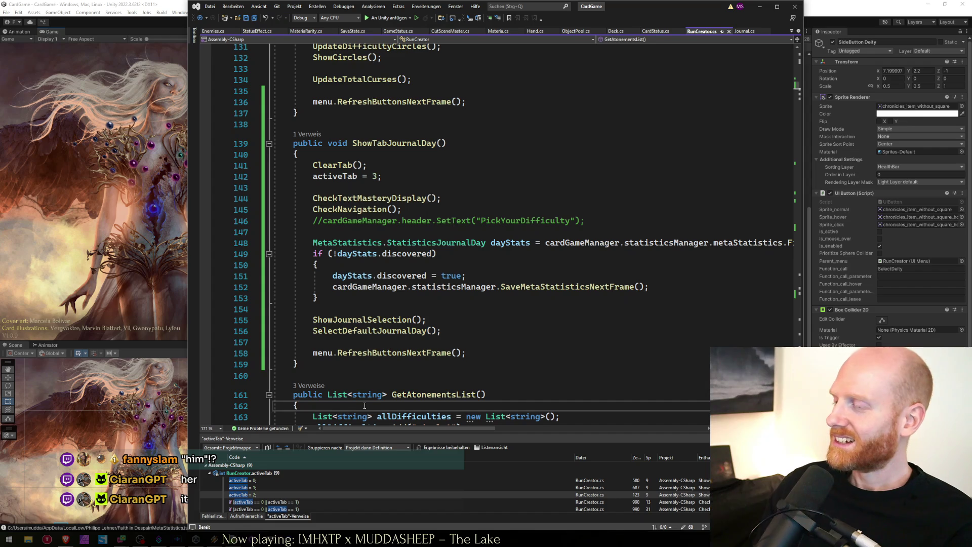
pyautogui.scroll(-7, 365, 405)
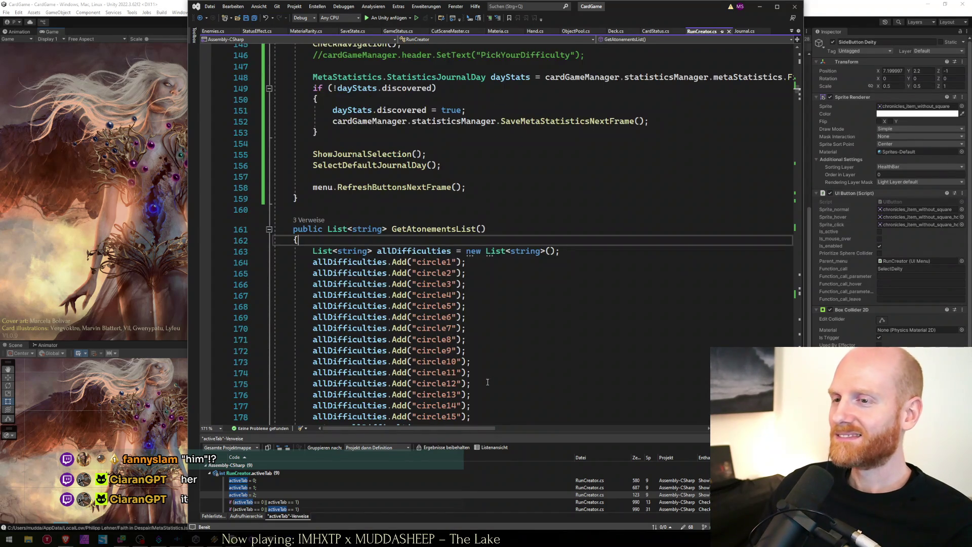
pyautogui.click(476, 383)
pyautogui.click(476, 372)
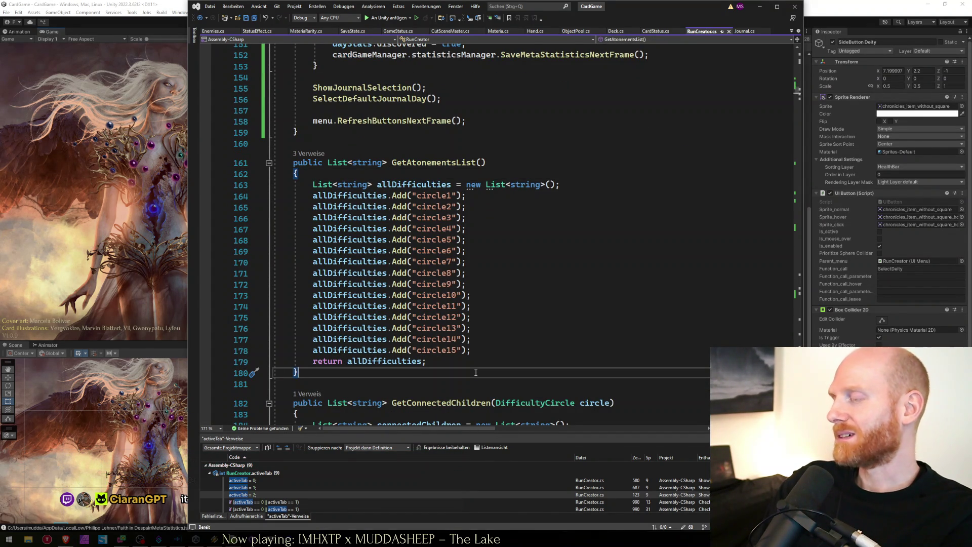
pyautogui.scroll(-4, 476, 372)
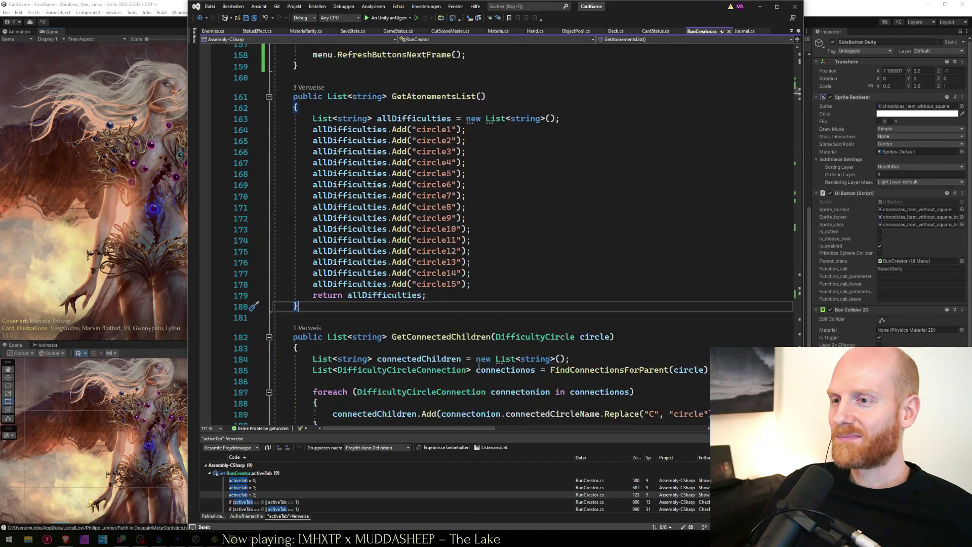
pyautogui.click(470, 319)
pyautogui.click(456, 325)
pyautogui.click(455, 335)
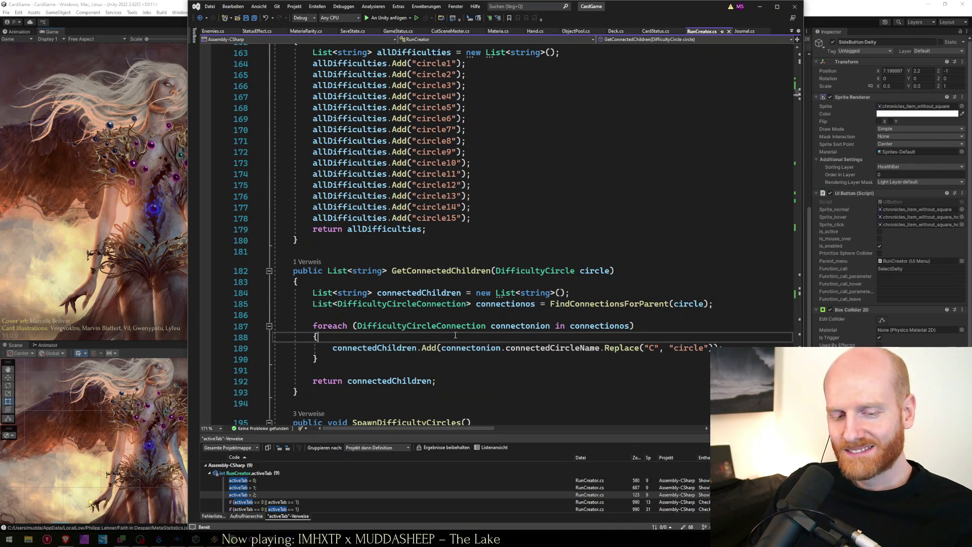
pyautogui.press('Down')
pyautogui.press('Down')
pyautogui.hotkey('alt', 'Tab')
pyautogui.click(414, 286)
pyautogui.hotkey('ctrl', 'Home')
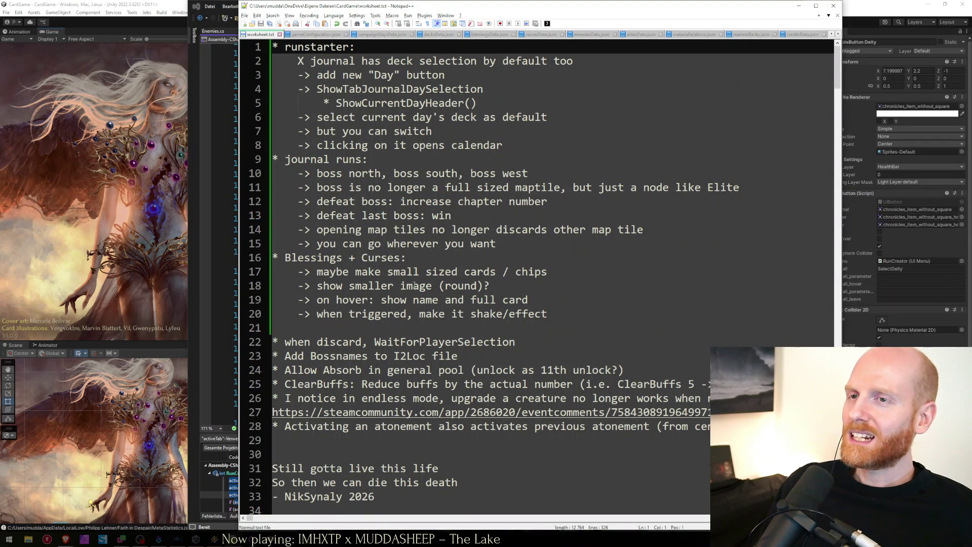
pyautogui.press('Down')
pyautogui.press('Down')
pyautogui.press('Down')
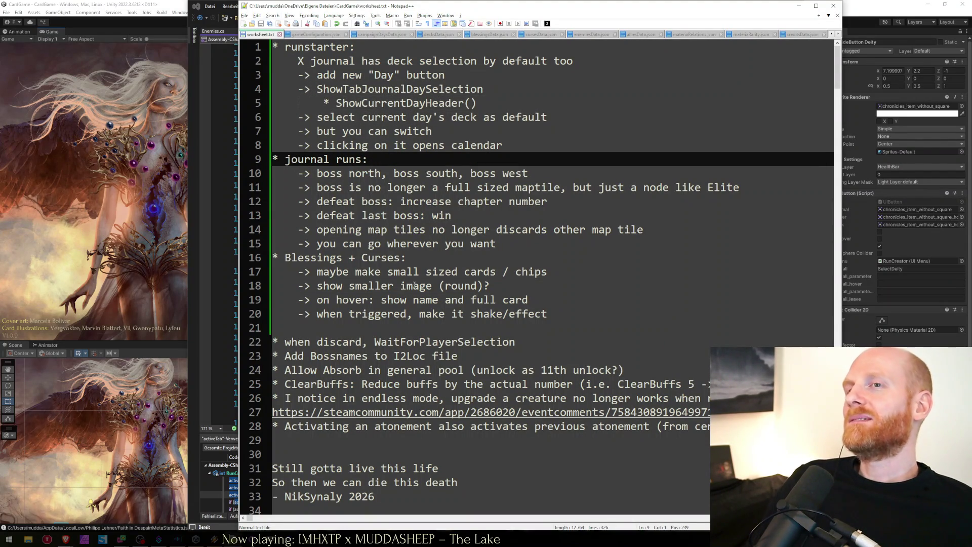
pyautogui.press('super+Down')
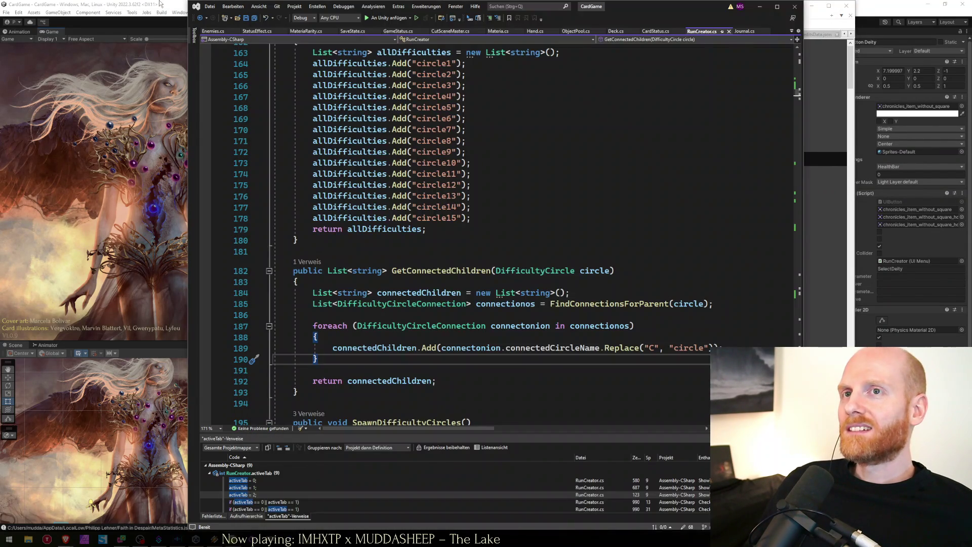
# Bring the Unity editor forward, then Alt+Tab toward the Google Sheets browser window
pyautogui.click(153, 5)
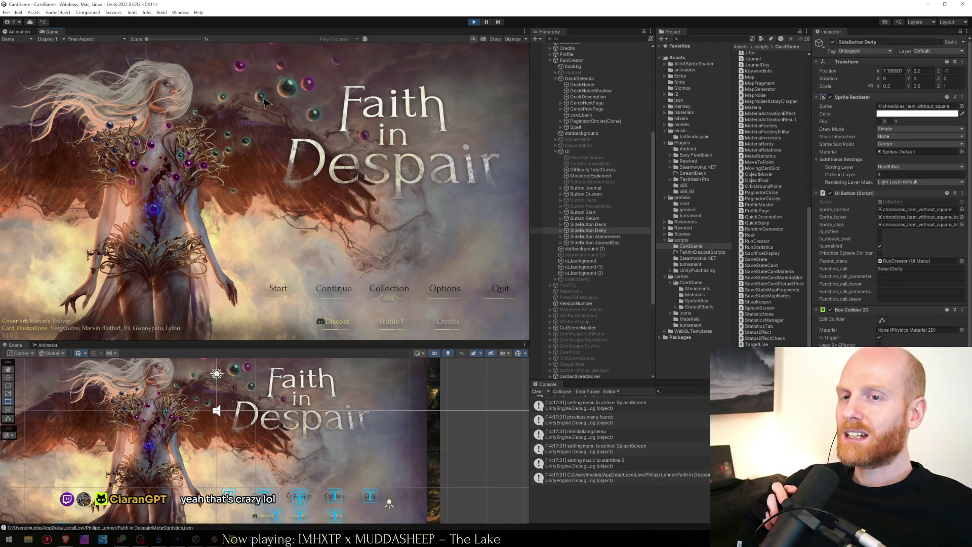
pyautogui.hotkey('alt', 'Tab')
pyautogui.press('Tab')
pyautogui.press('Tab')
pyautogui.press('Tab')
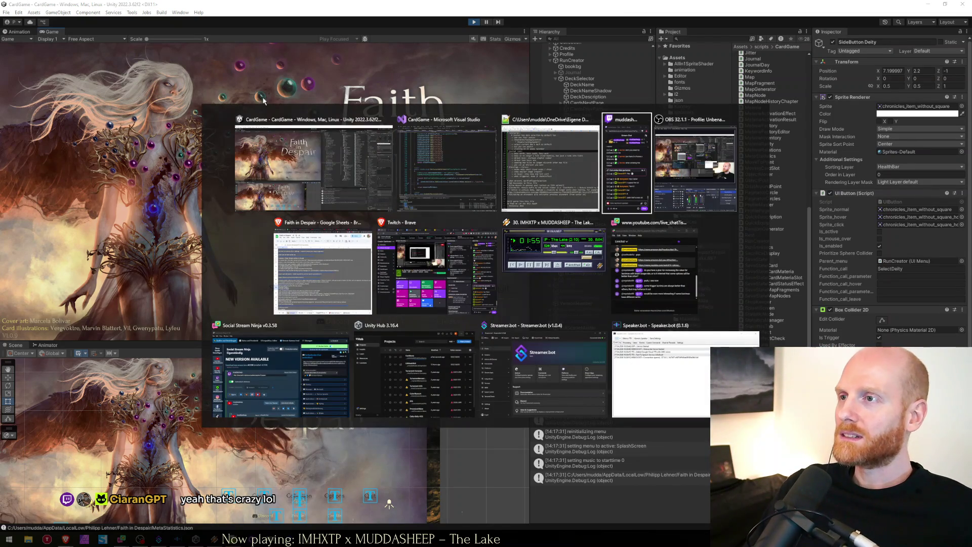
# Open a new Brave tab, type 'ston', then close it to return to the spreadsheet
pyautogui.hotkey('ctrl', 't')
pyautogui.write('ston')
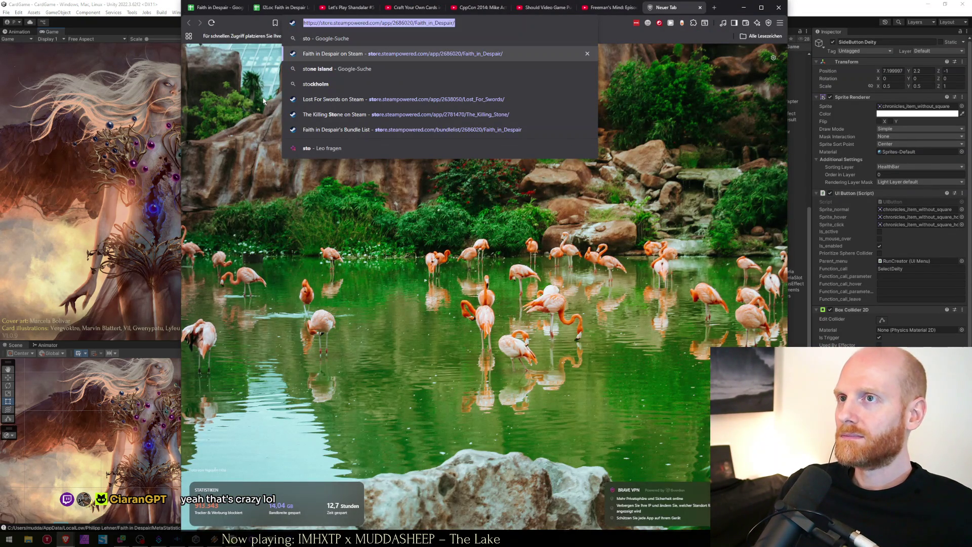
pyautogui.hotkey('ctrl', 'w')
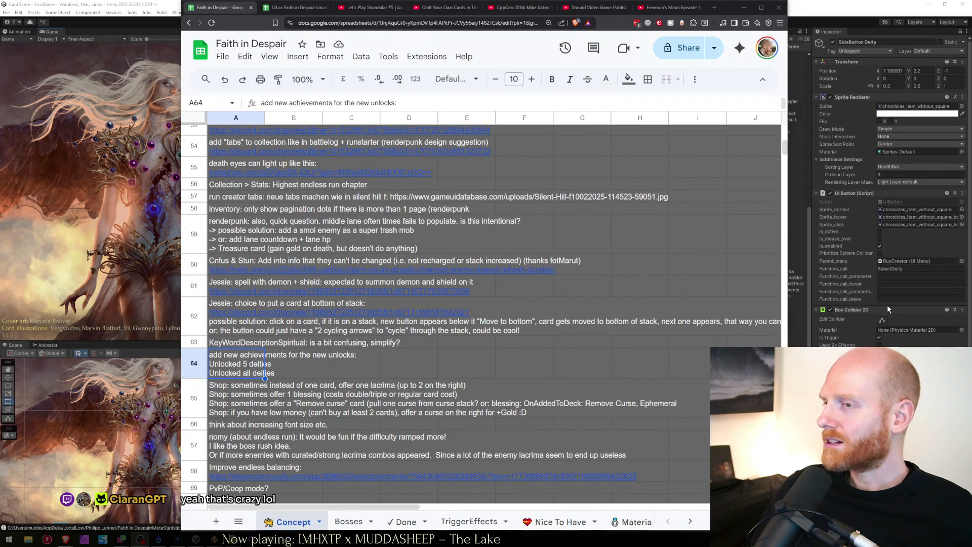
# Minimize the browser and bring Visual Studio back to the front
pyautogui.click(744, 7)
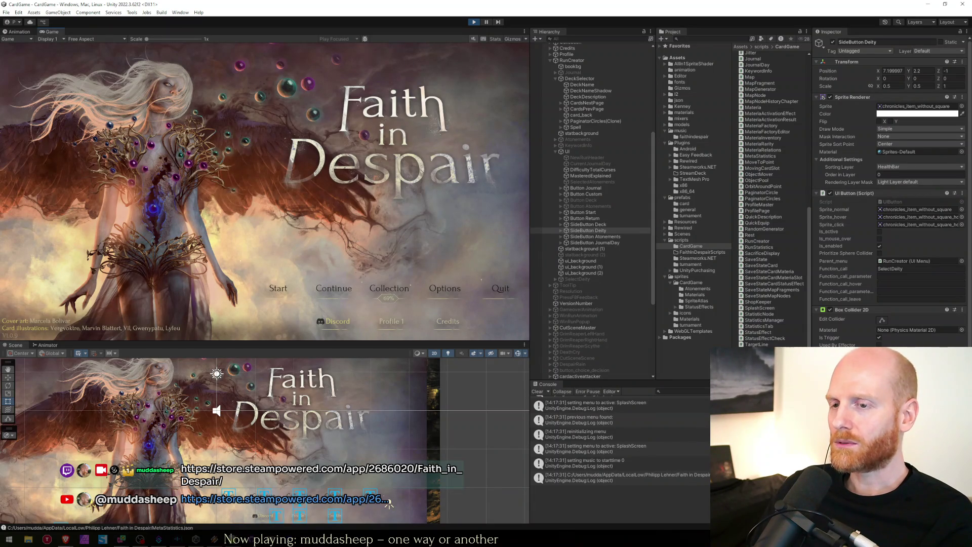
pyautogui.hotkey('alt', 'Tab')
# Place the caret on empty line 194 after GetConnectedChildren, then return to the running game
pyautogui.click(318, 391)
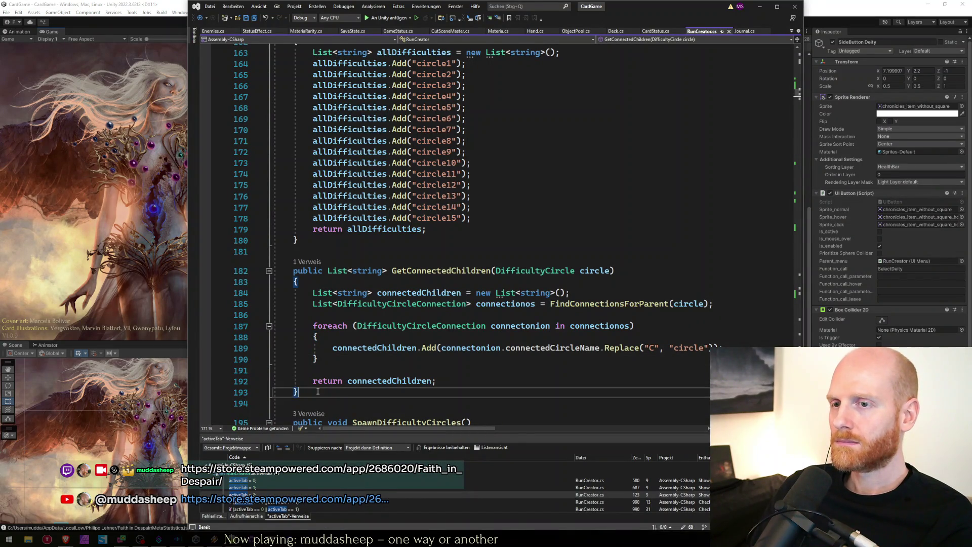
pyautogui.click(310, 401)
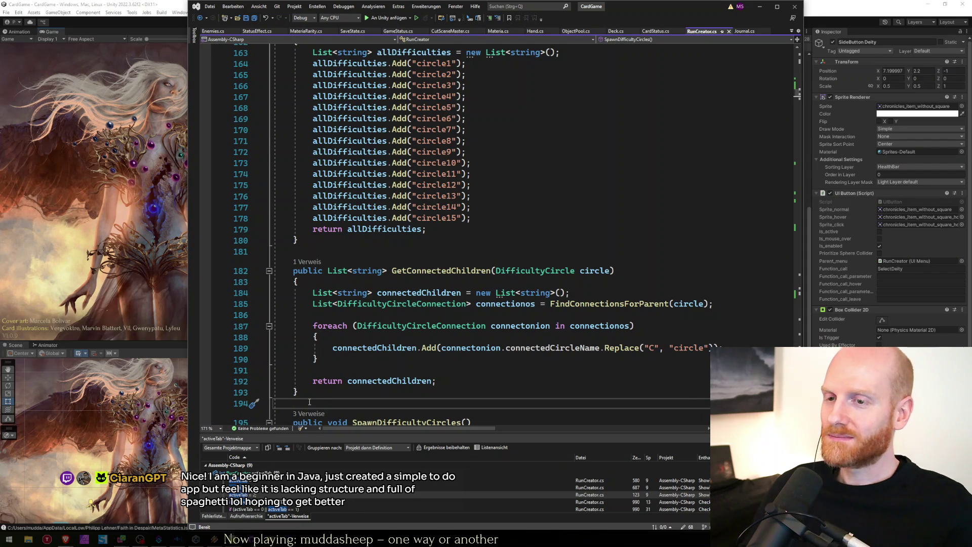
pyautogui.click(27, 259)
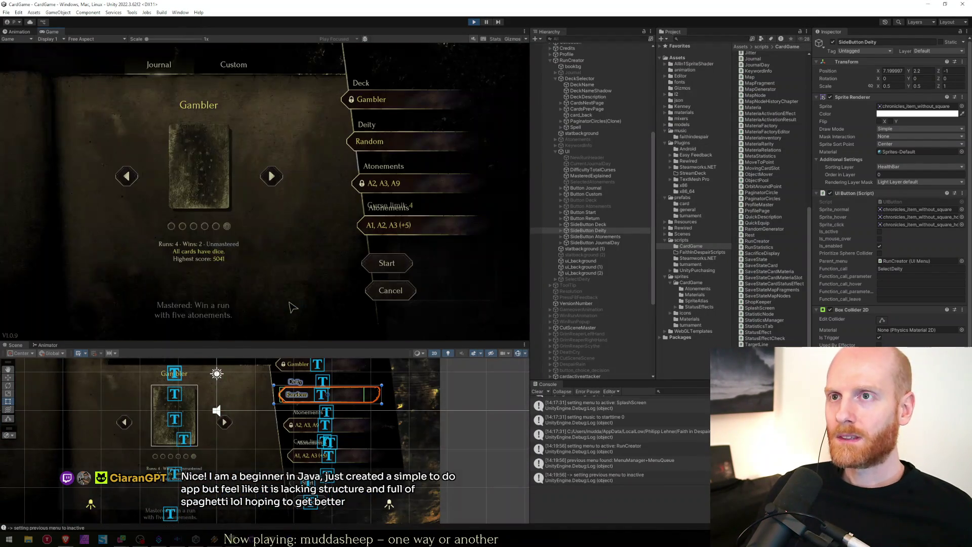
# Preview the atonement and deity pickers, then switch the deck to Healer and back to Gambler
pyautogui.click(373, 191)
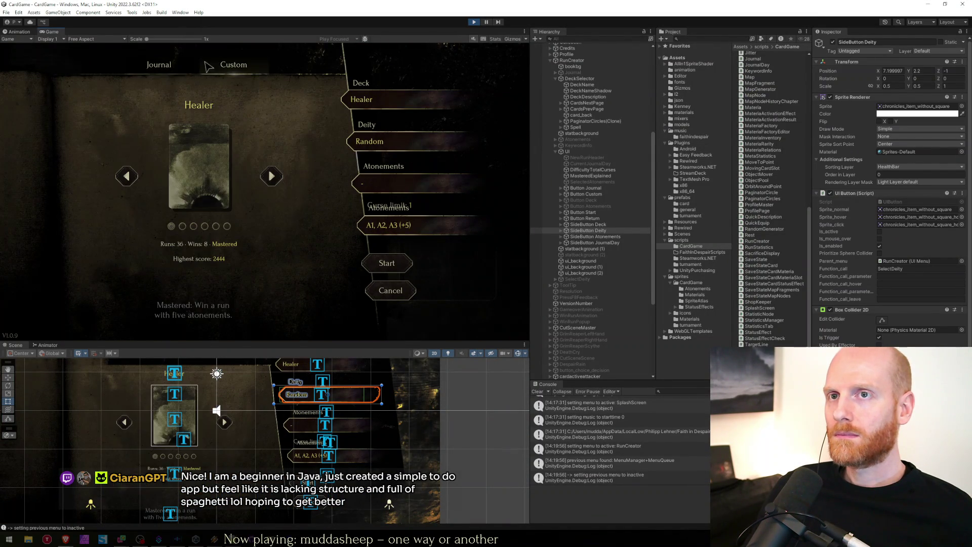
pyautogui.click(373, 142)
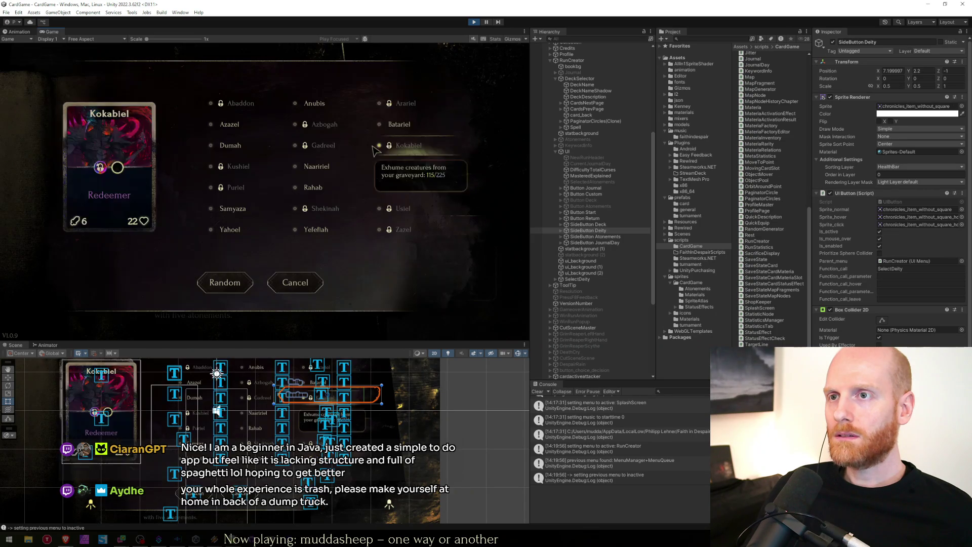
pyautogui.click(295, 284)
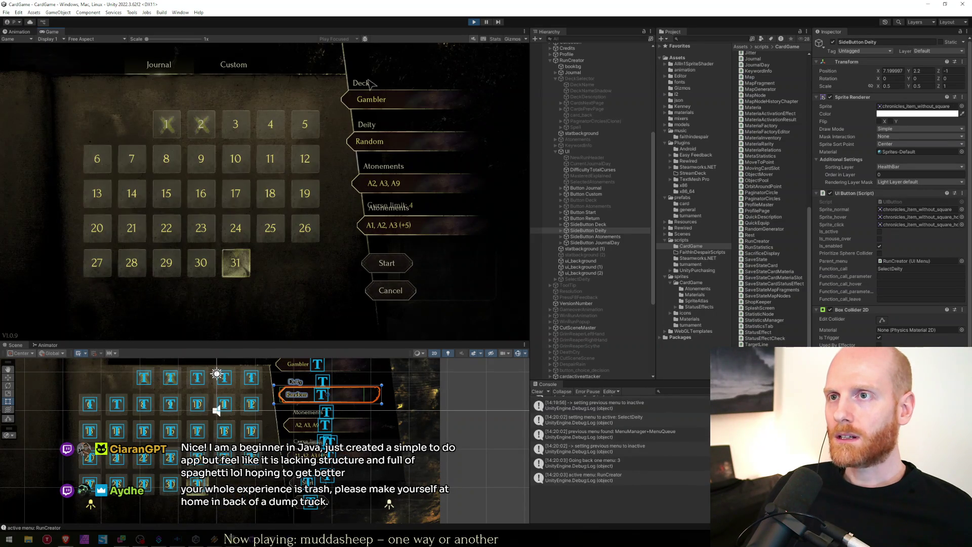
pyautogui.click(349, 104)
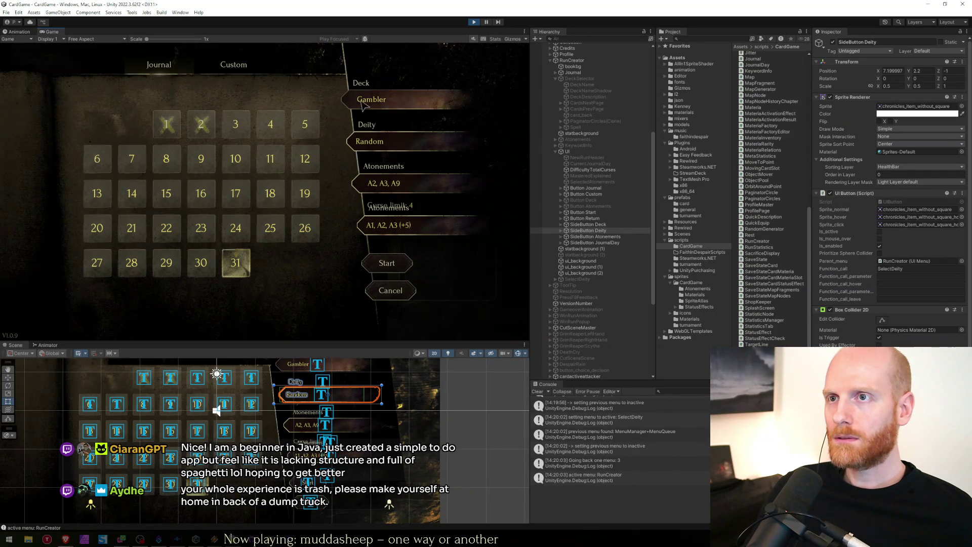
pyautogui.press('Left')
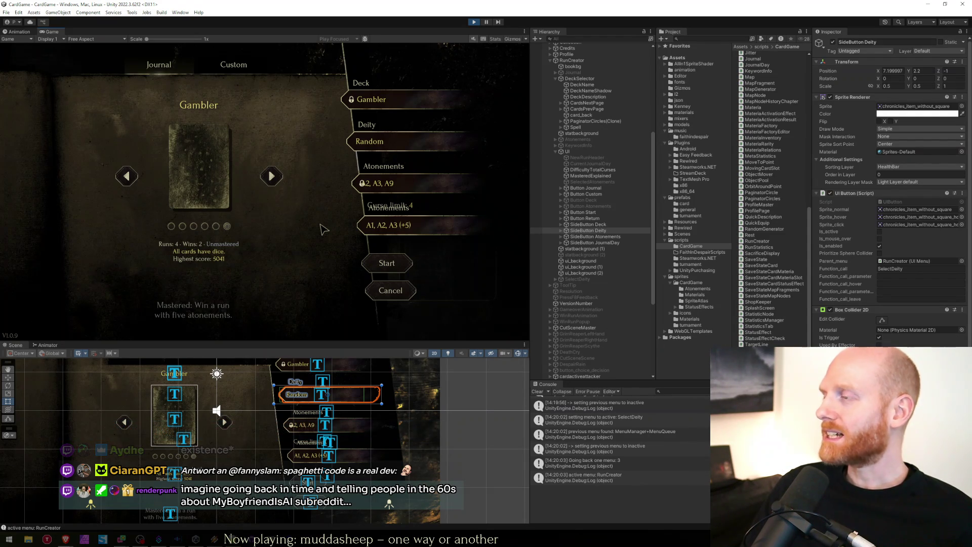
pyautogui.hotkey('alt', 'Tab')
pyautogui.hotkey('alt', 'Tab')
pyautogui.hotkey('alt', 'Tab')
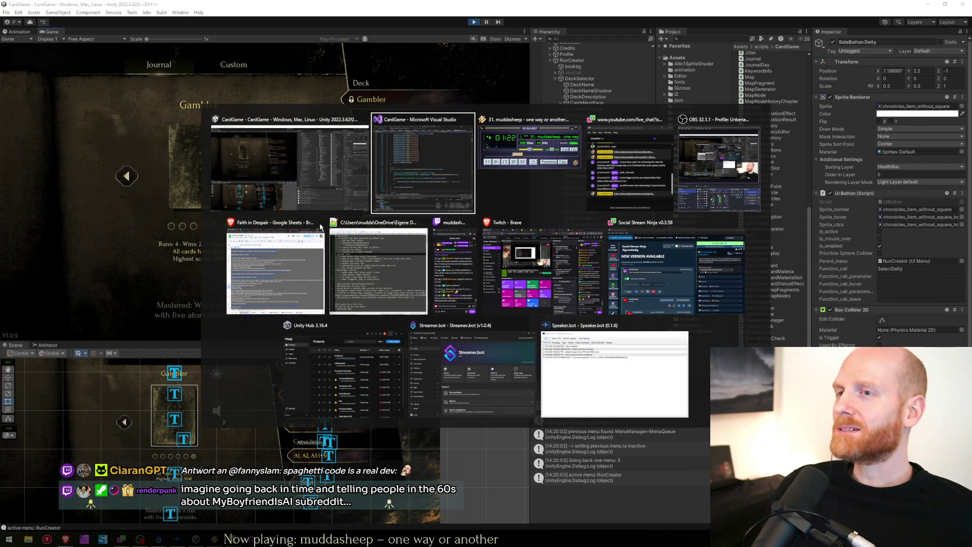
# Switch to the CppCon 2014 'Data-Oriented Design and C++' tab and highlight words of its title
pyautogui.hotkey('ctrl', 'shift', 'Tab')
pyautogui.hotkey('ctrl', 'shift', 'Tab')
pyautogui.hotkey('ctrl', 'shift', 'Tab')
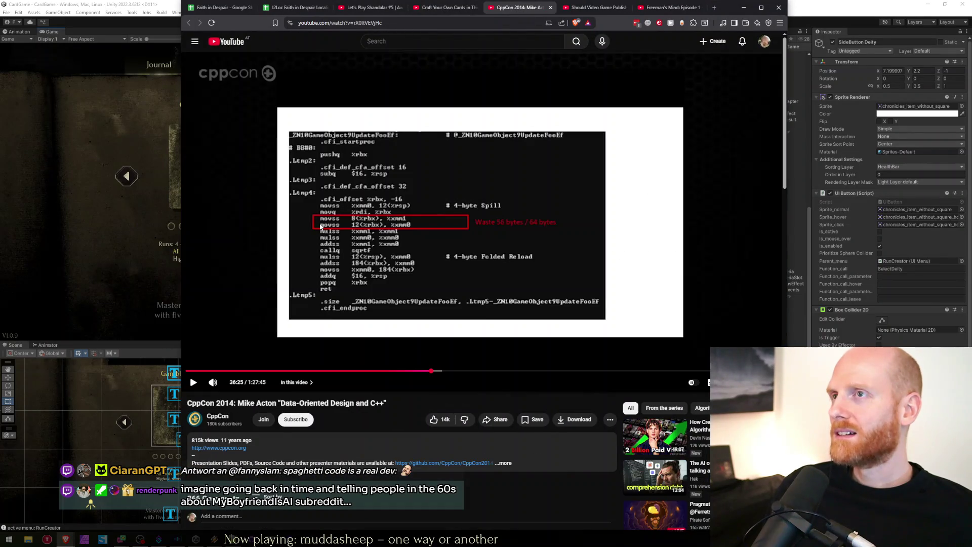
pyautogui.moveTo(235, 404); pyautogui.dragTo(385, 403)
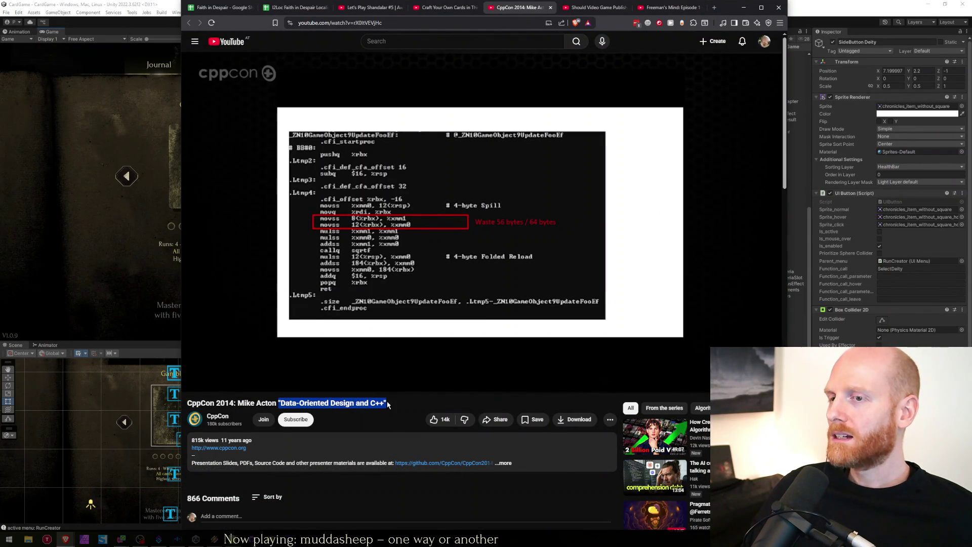
pyautogui.click(385, 403)
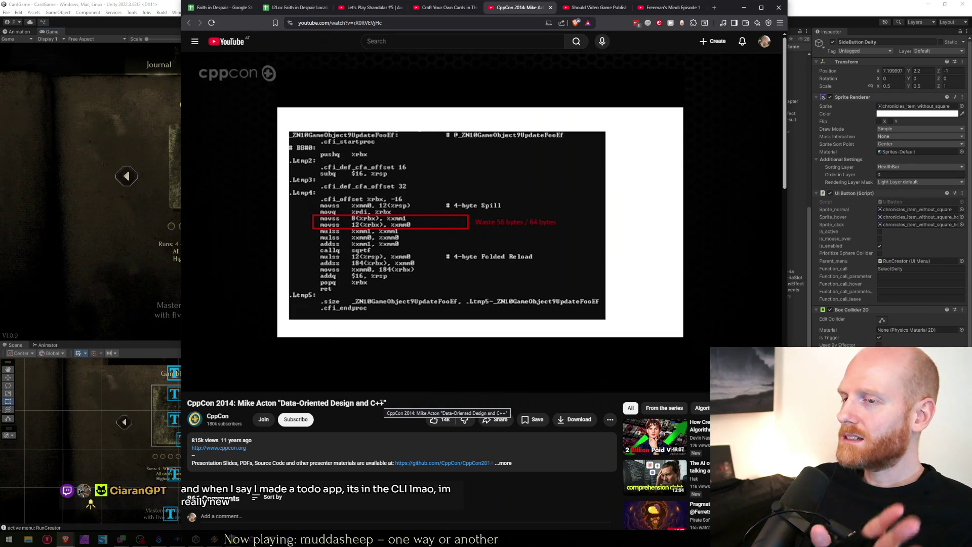
pyautogui.moveTo(386, 403); pyautogui.dragTo(282, 403)
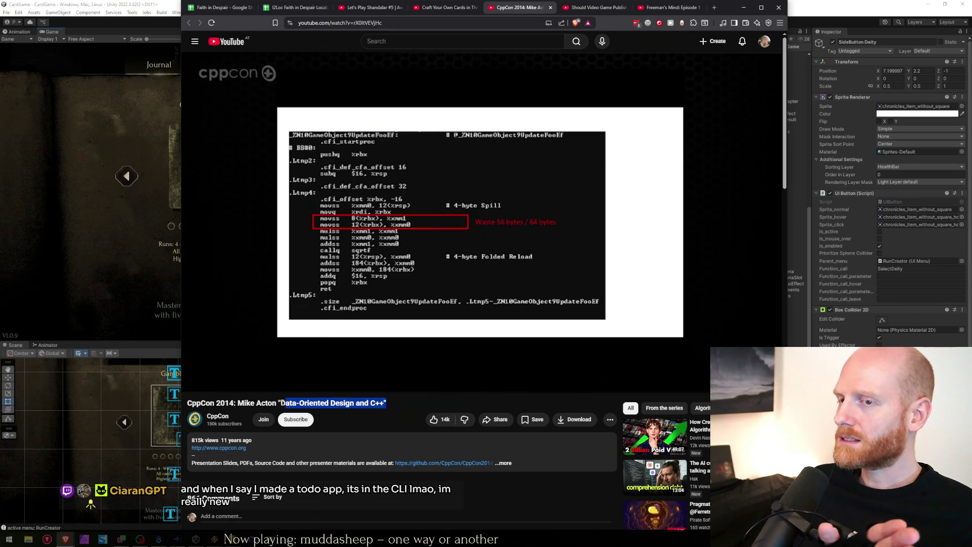
pyautogui.click(282, 404)
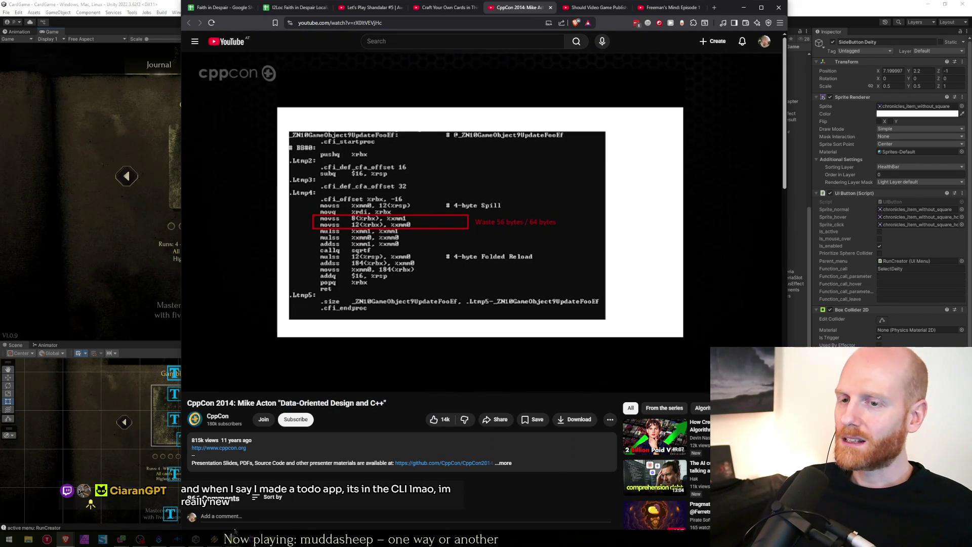
pyautogui.hotkey('alt', 'Tab')
# Start worksheet.txt with a clean-code author heading and bullets Clean Code, No spaghetti, Clean architecture
pyautogui.hotkey('ctrl', 'Home')
pyautogui.press('Return')
pyautogui.press('Return')
pyautogui.press('Return')
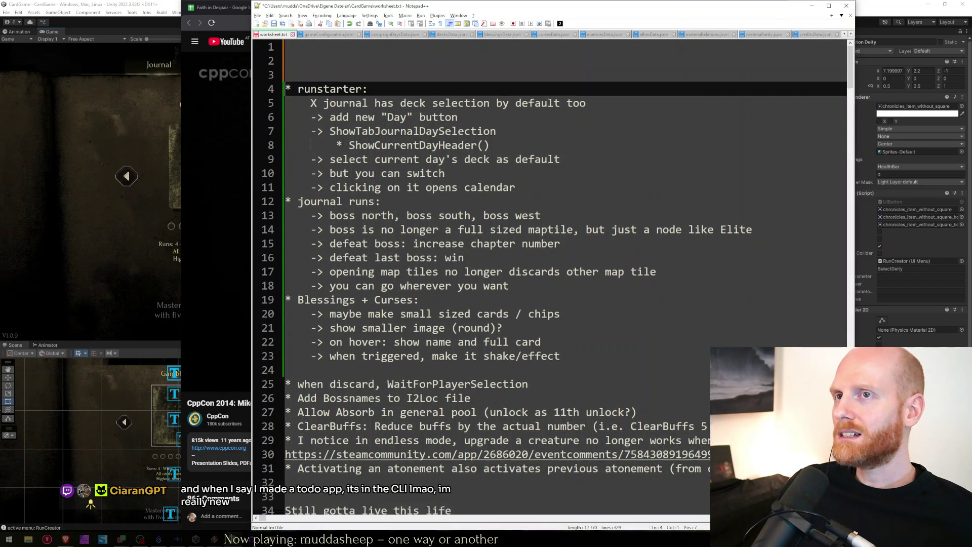
pyautogui.press('Up')
pyautogui.press('Up')
pyautogui.press('Up')
pyautogui.write('Uncle Bob')
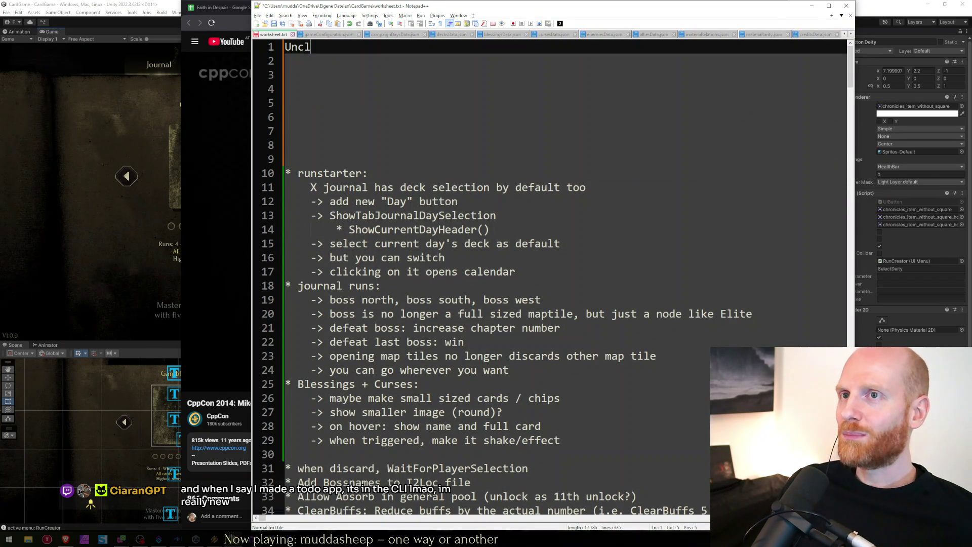
pyautogui.press('Return')
pyautogui.write('-> ')
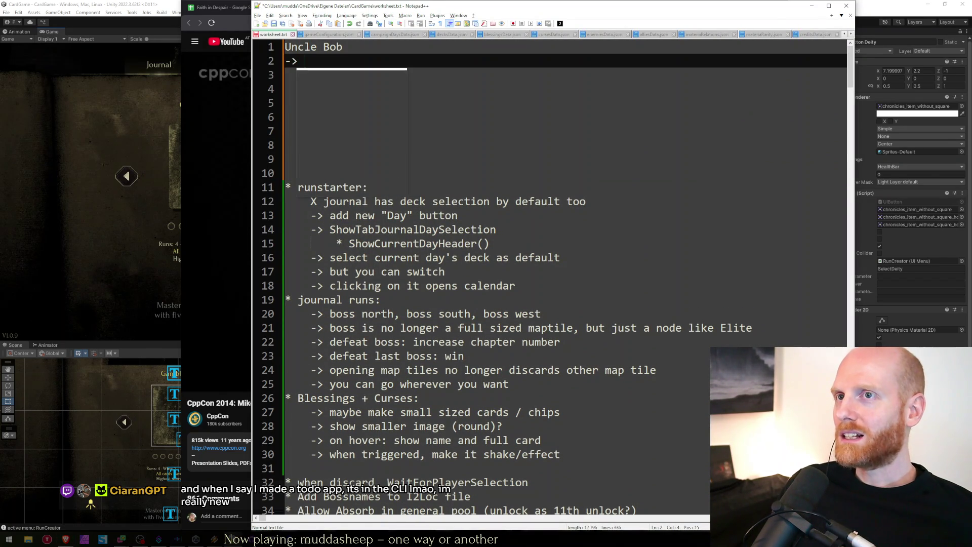
pyautogui.write('Clean Code')
pyautogui.press('Return')
pyautogui.write('-> No spaghetti')
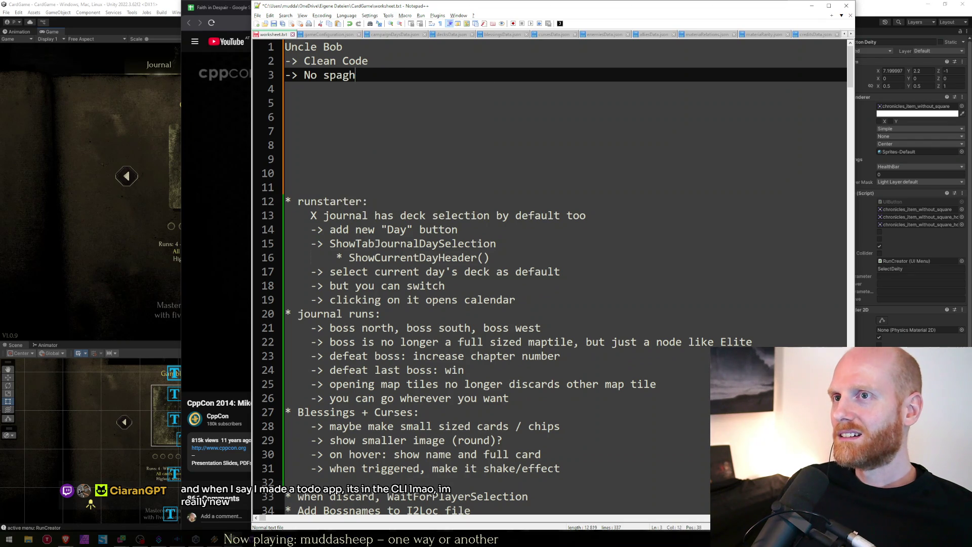
pyautogui.press('Return')
pyautogui.write('->')
pyautogui.hotkey('ctrl', 's')
pyautogui.write('Clea')
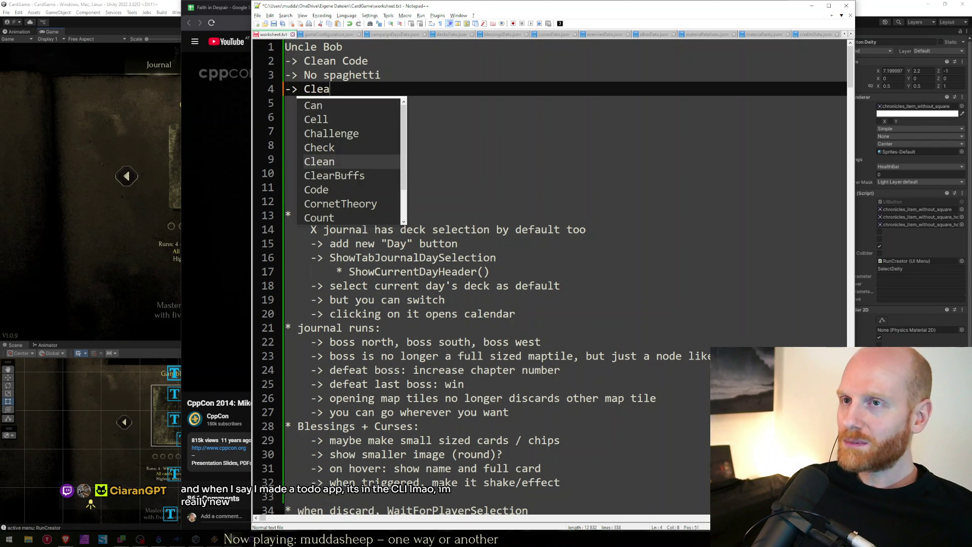
pyautogui.write('n architecture')
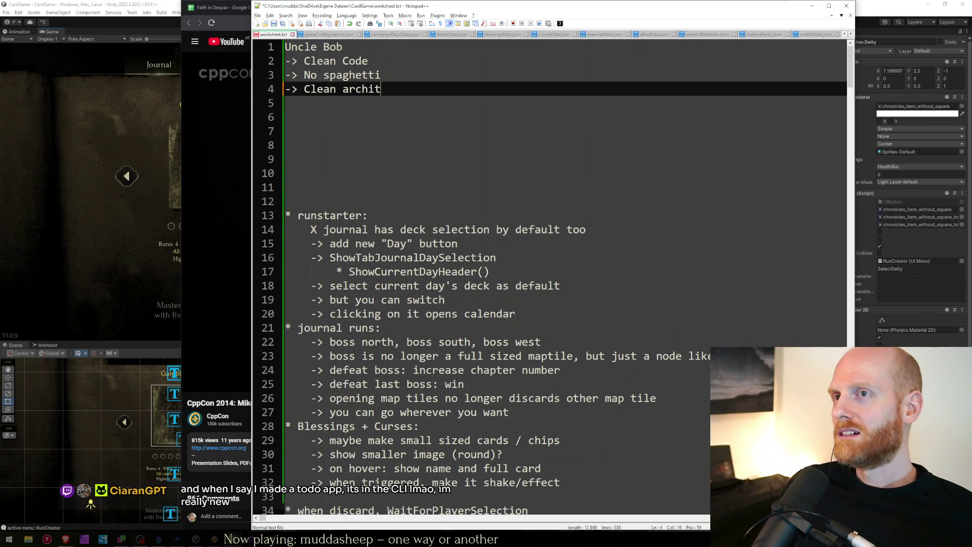
# Add bullets '-> CLEAN!!!!!!!', '-> OOP' and '-> CLASSES -> CAR -> WHEELS', then save
pyautogui.press('Return')
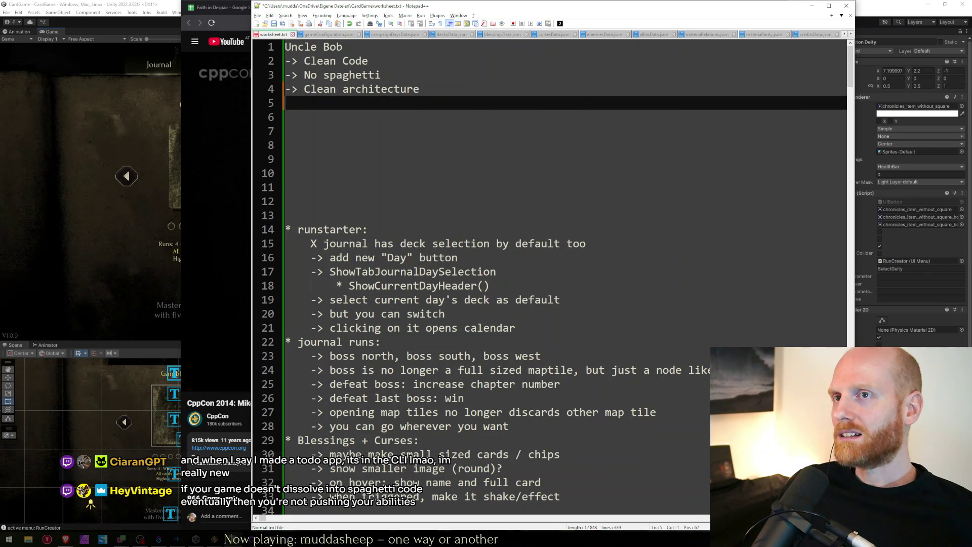
pyautogui.write('-> CLEAN!!!!!!!')
pyautogui.press('Return')
pyautogui.write('-> OOP')
pyautogui.press('BackSpace')
pyautogui.press('BackSpace')
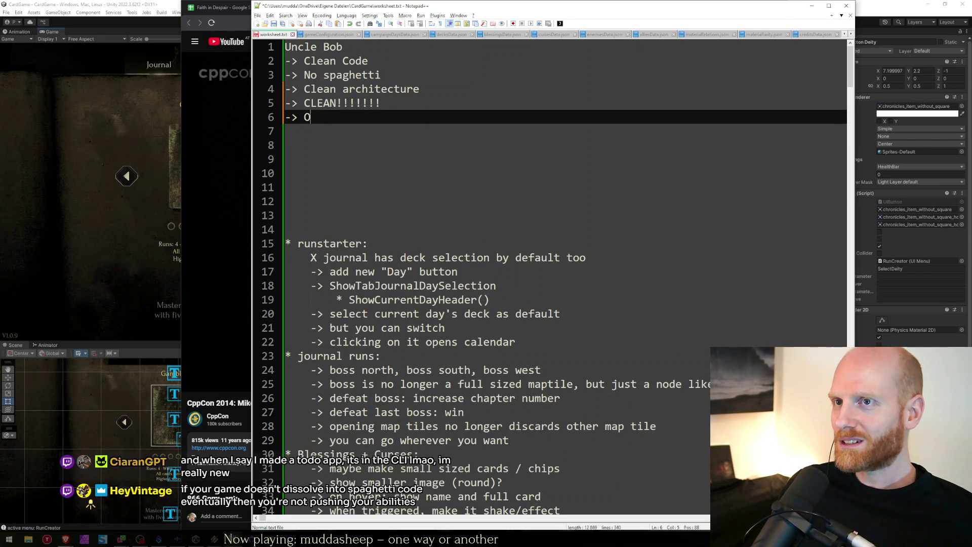
pyautogui.write('OP')
pyautogui.press('Return')
pyautogui.write('->')
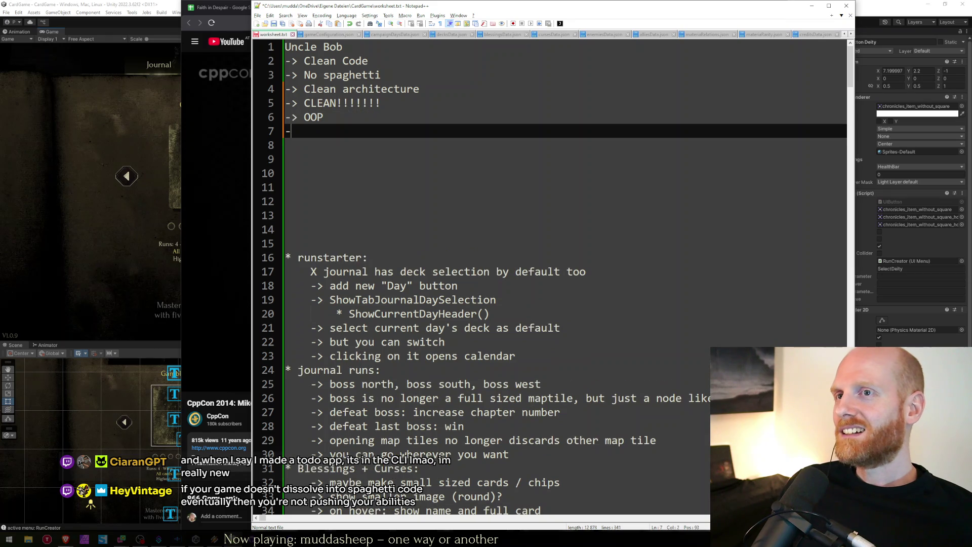
pyautogui.press('BackSpace')
pyautogui.press('BackSpace')
pyautogui.press('BackSpace')
pyautogui.press('Return')
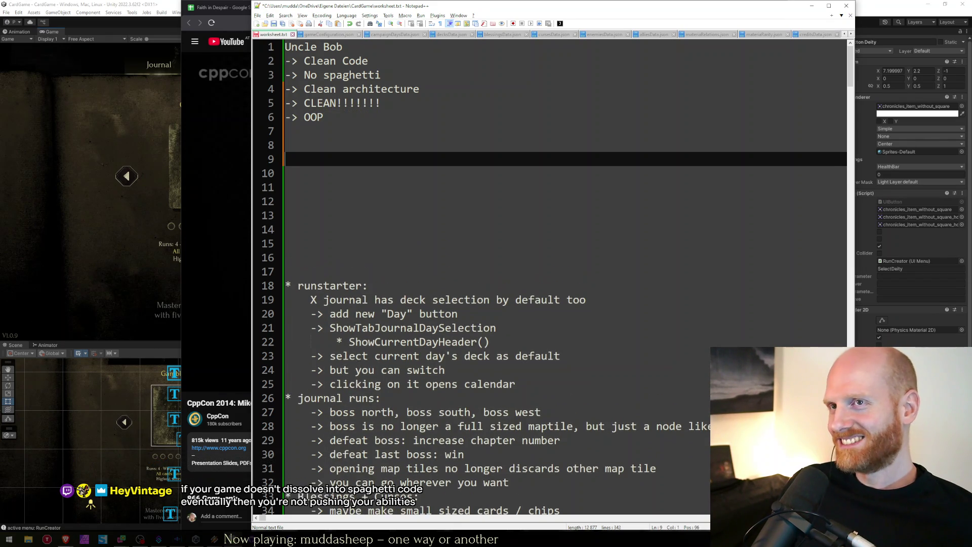
pyautogui.write('-> CLASSES -> CAR')
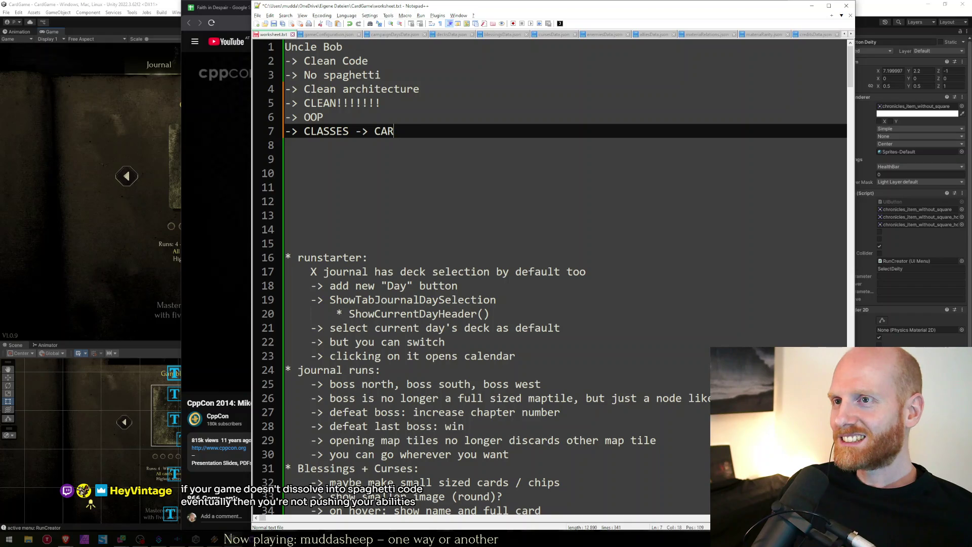
pyautogui.write(' -> WHEELS')
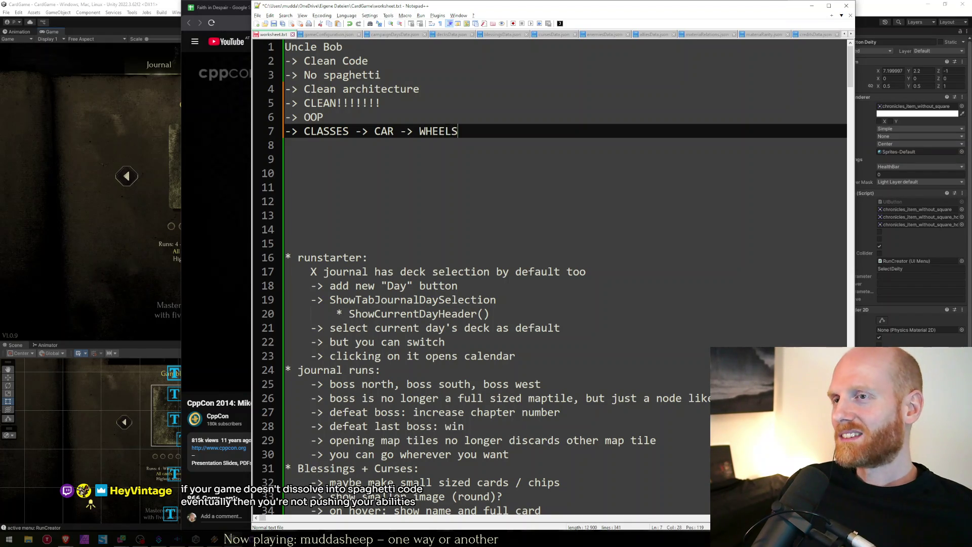
pyautogui.press('Return')
pyautogui.press('Return')
pyautogui.hotkey('ctrl', 's')
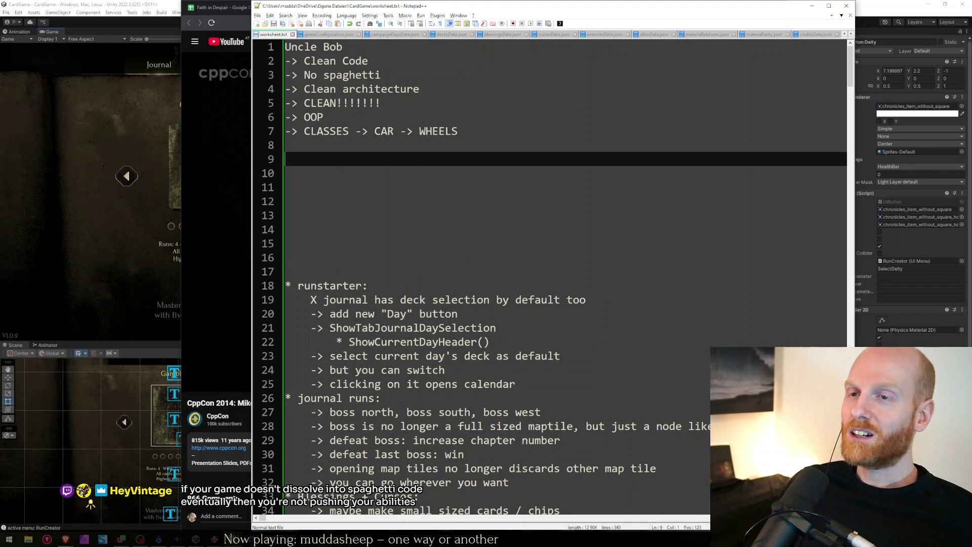
pyautogui.hotkey('alt', 'Tab')
pyautogui.hotkey('alt', 'Tab')
# Add a 'Data-oriented Design' heading with the bullet 'code is just there to solve a problem' and save
pyautogui.write('D')
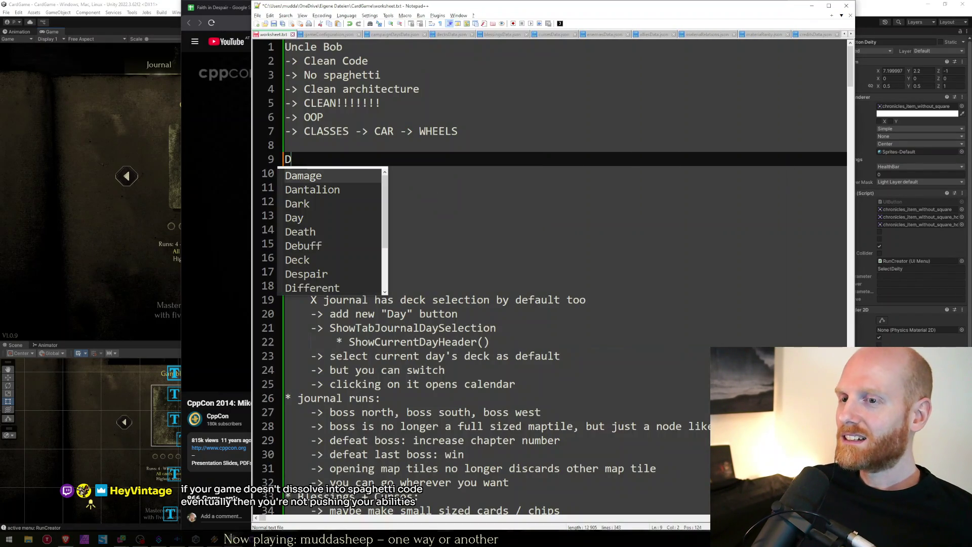
pyautogui.write('ata-ori')
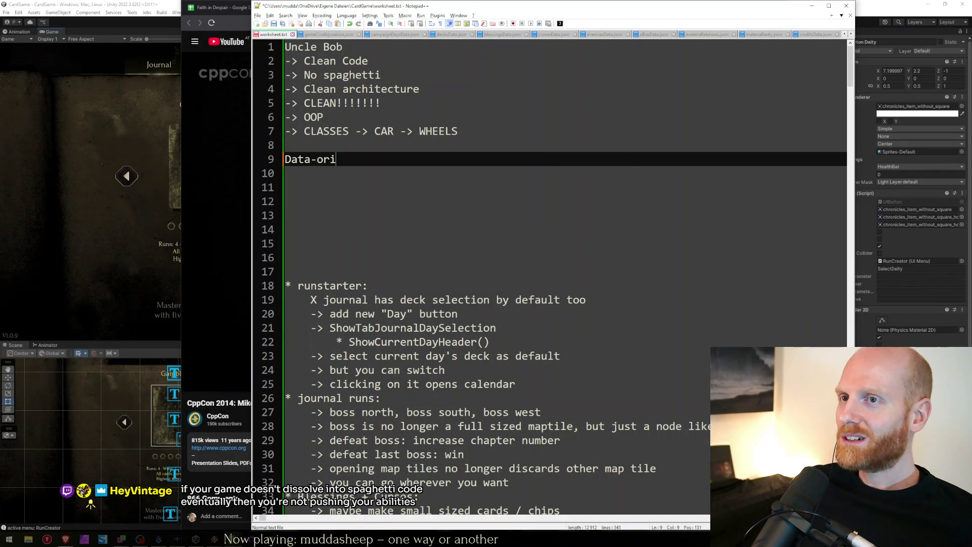
pyautogui.write('ented Design')
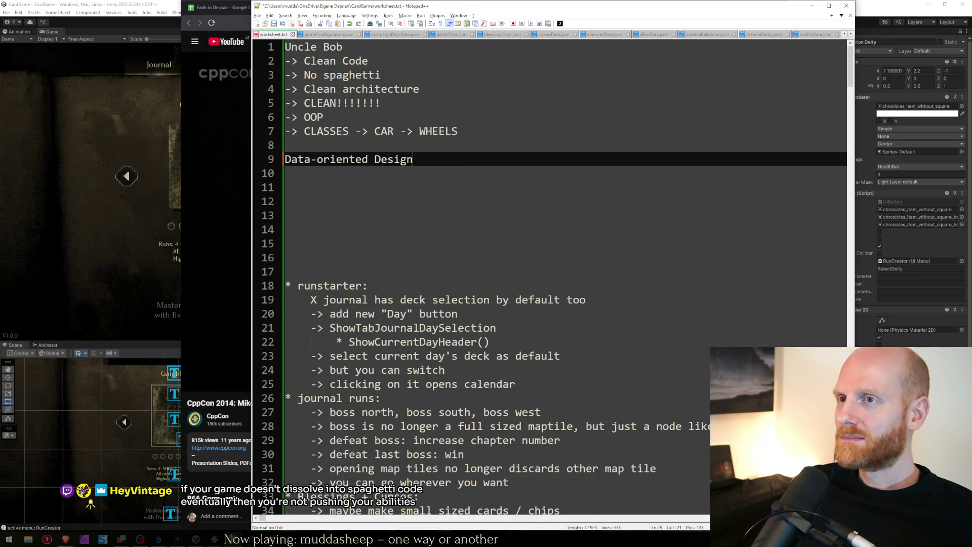
pyautogui.press('Return')
pyautogui.write('->')
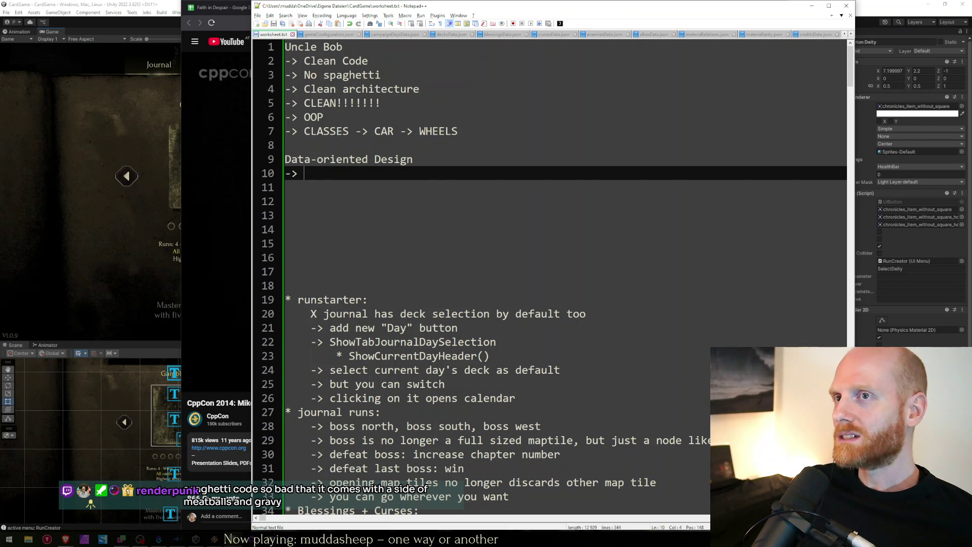
pyautogui.write('slove')
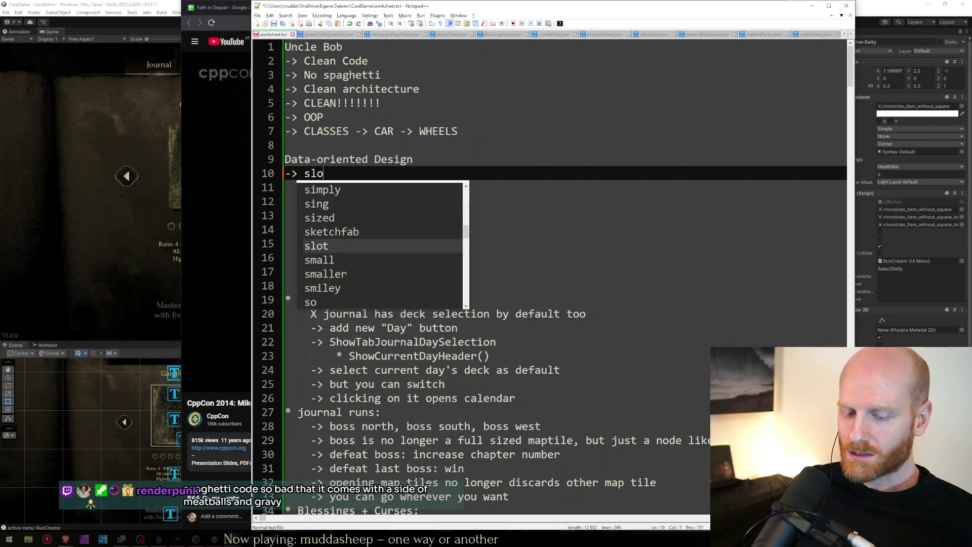
pyautogui.press('BackSpace')
pyautogui.press('BackSpace')
pyautogui.press('BackSpace')
pyautogui.write('code is j')
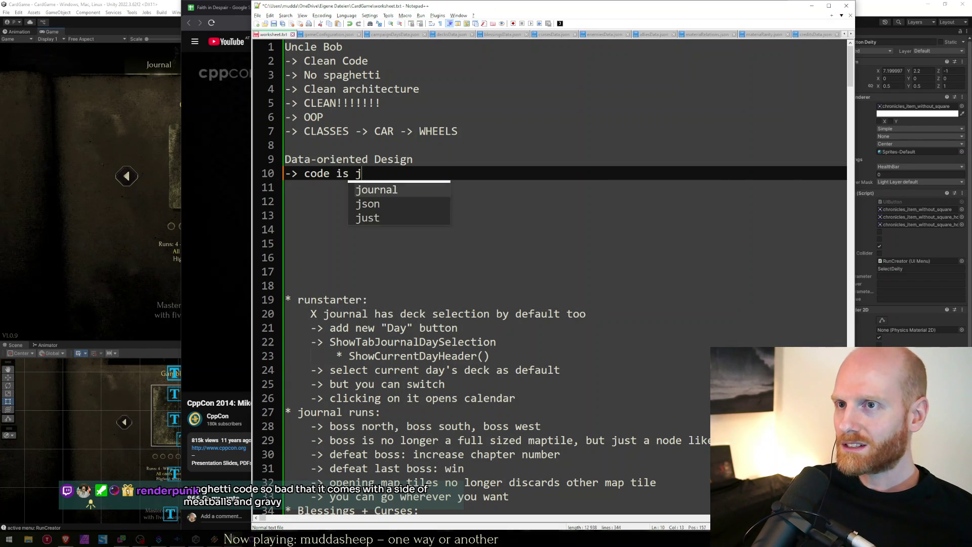
pyautogui.write('ust there to solve a problem')
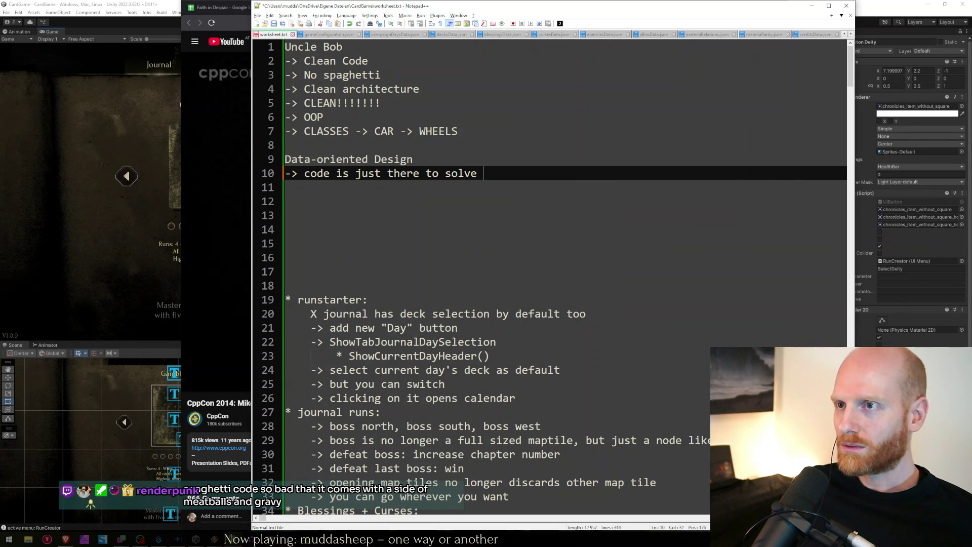
pyautogui.press('Return')
pyautogui.hotkey('ctrl', 's')
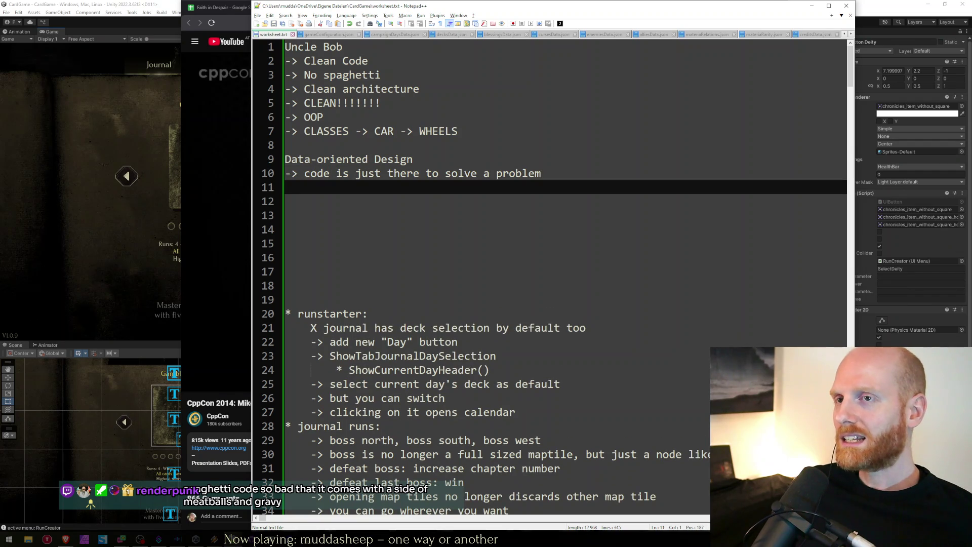
# Select the solve-a-problem line, then start an empty '->' bullet on the line below it
pyautogui.press('Up')
pyautogui.press('Down')
pyautogui.press('Up')
pyautogui.press('Down')
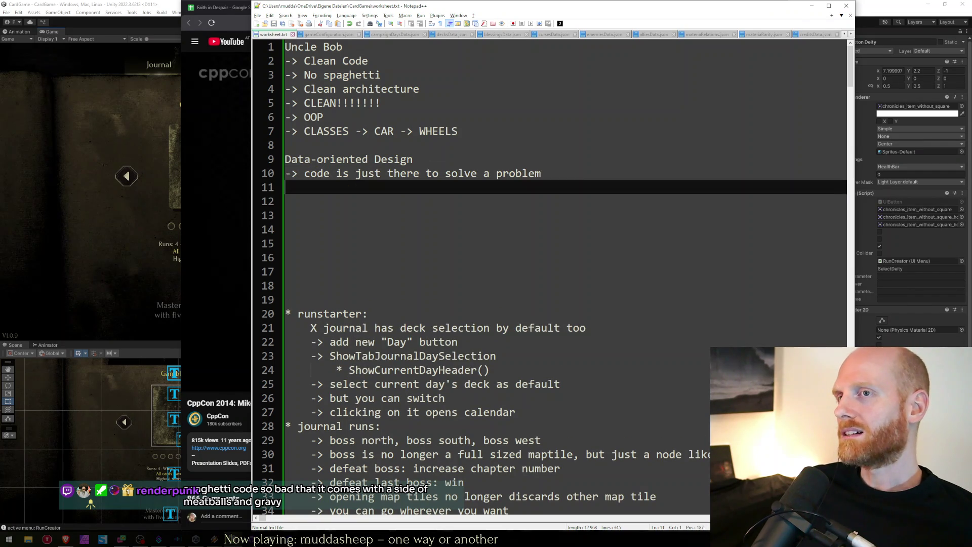
pyautogui.hotkey('shift', 'Up')
pyautogui.press('Down')
pyautogui.write('->')
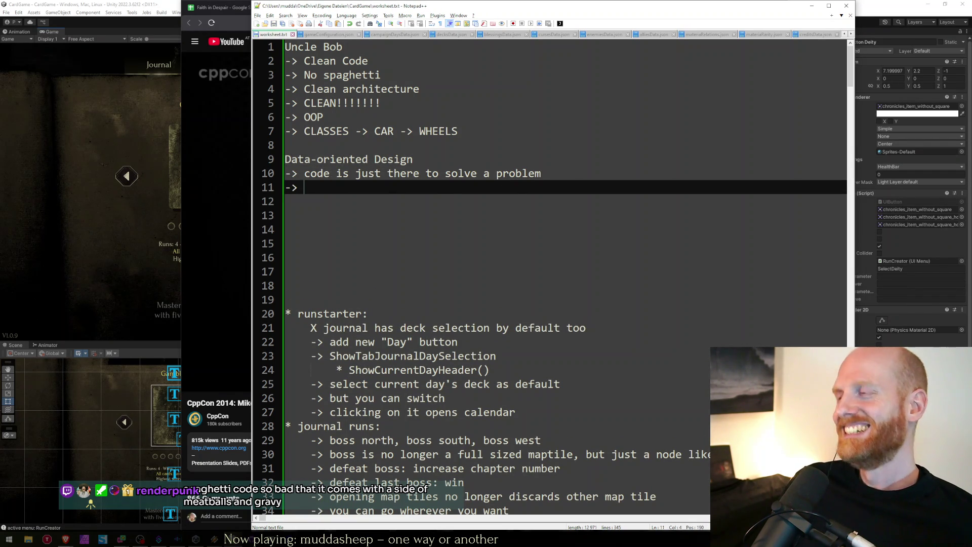
pyautogui.hotkey('alt', 'Tab')
pyautogui.press('Tab')
pyautogui.press('Tab')
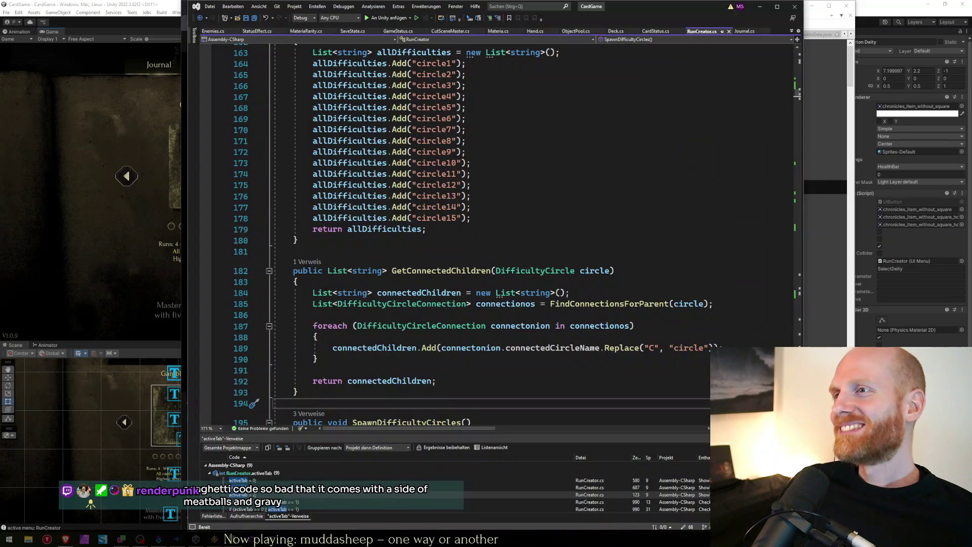
# Jump to the end of CardGameManager.cs, then return to worksheet.txt and add a blank line
pyautogui.hotkey('ctrl', 'space')
pyautogui.press('Down')
pyautogui.press('Down')
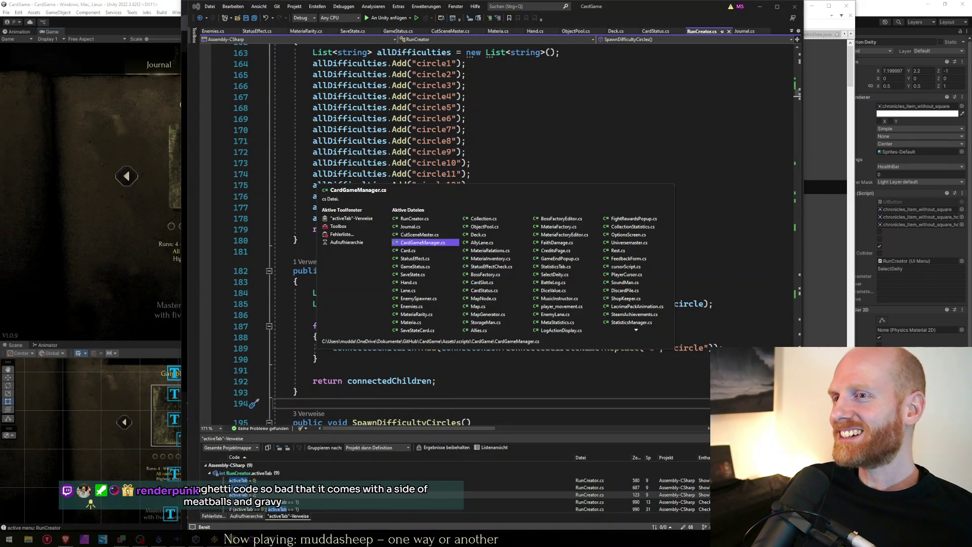
pyautogui.press('Escape')
pyautogui.hotkey('ctrl', '-')
pyautogui.hotkey('ctrl', '-')
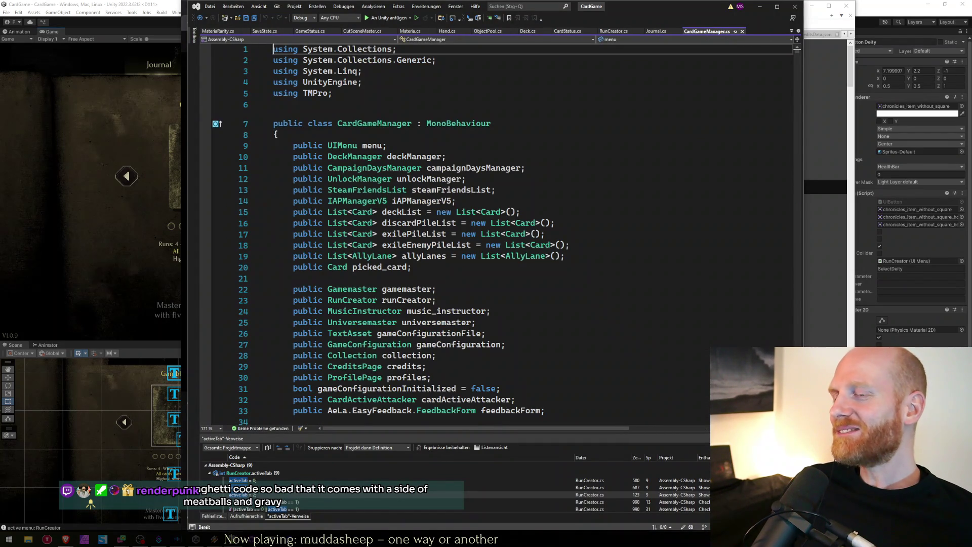
pyautogui.hotkey('ctrl', 'End')
pyautogui.hotkey('ctrl', 's')
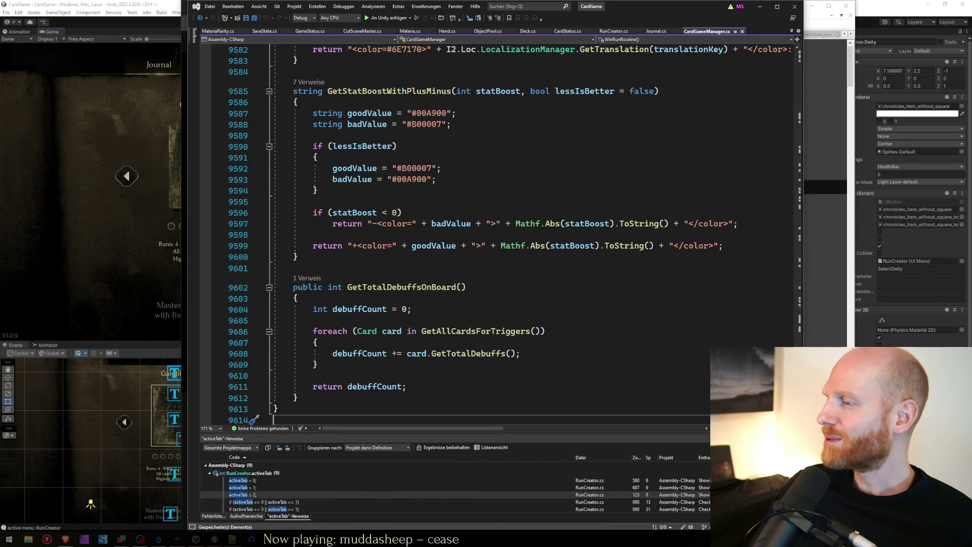
pyautogui.hotkey('alt', 'Tab')
pyautogui.press('Return')
pyautogui.press('Return')
pyautogui.press('Return')
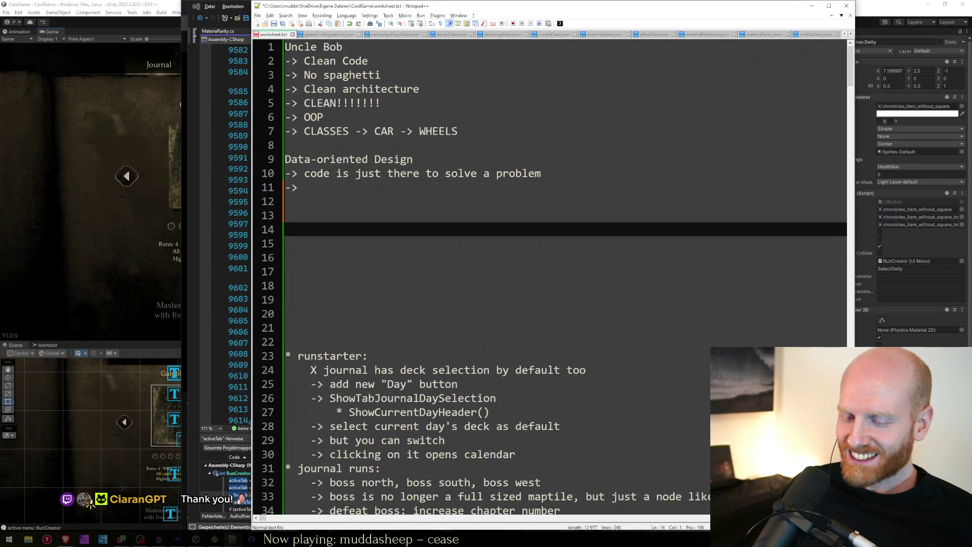
# Type 'NOT SPAGHETTI ENOUGH TO HOLD A TON OF PARMESAN' and '-> WHAT ARE YOU DOING?!?!' into the notes
pyautogui.write('NOT SPGA')
pyautogui.press('BackSpace')
pyautogui.press('BackSpace')
pyautogui.write('AGHETTI')
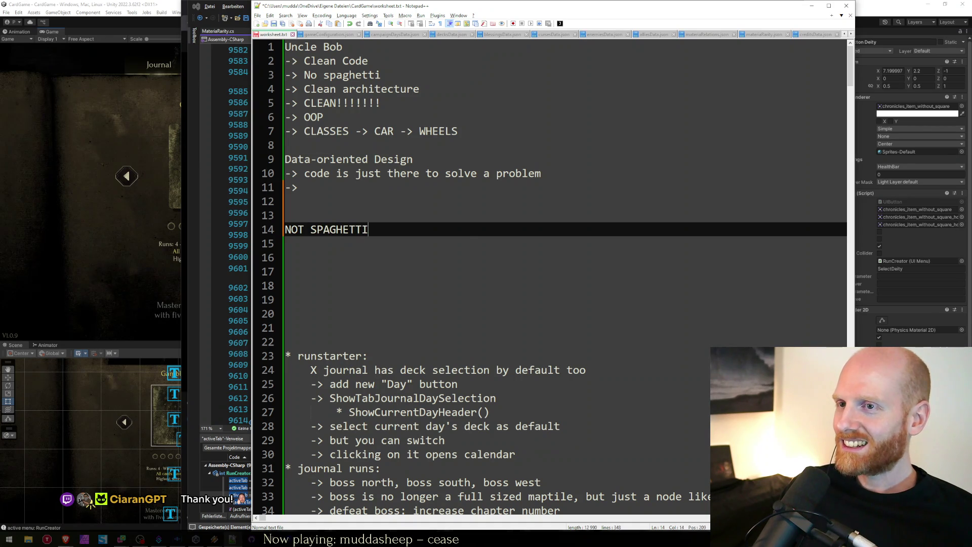
pyautogui.write(' ENOUGH TO HOLD A ')
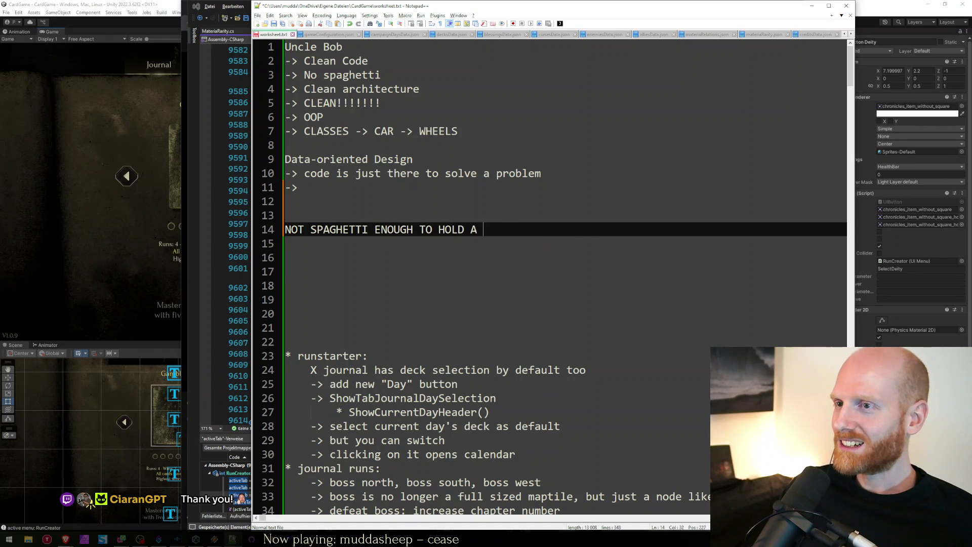
pyautogui.write('TON OF PARMESAN')
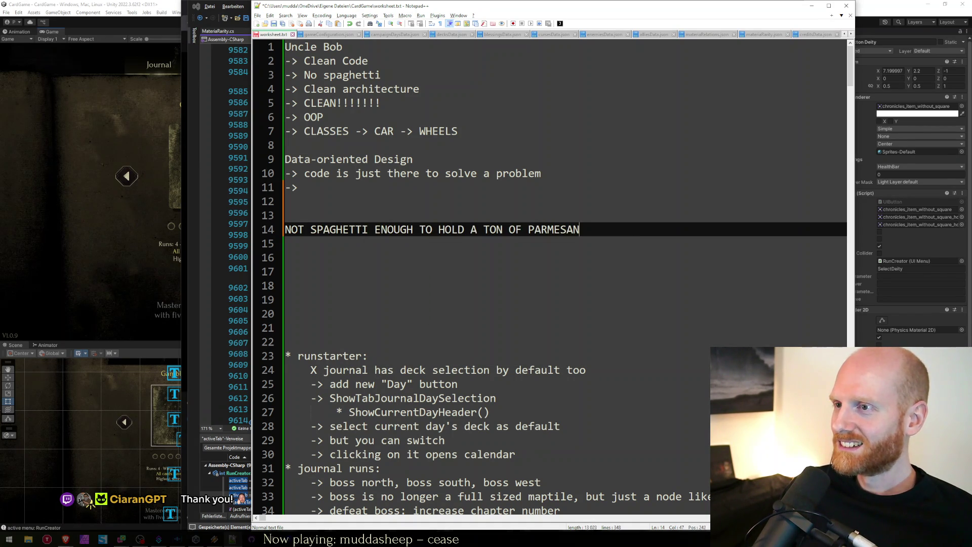
pyautogui.press('Return')
pyautogui.write('-> WHAT ARE ')
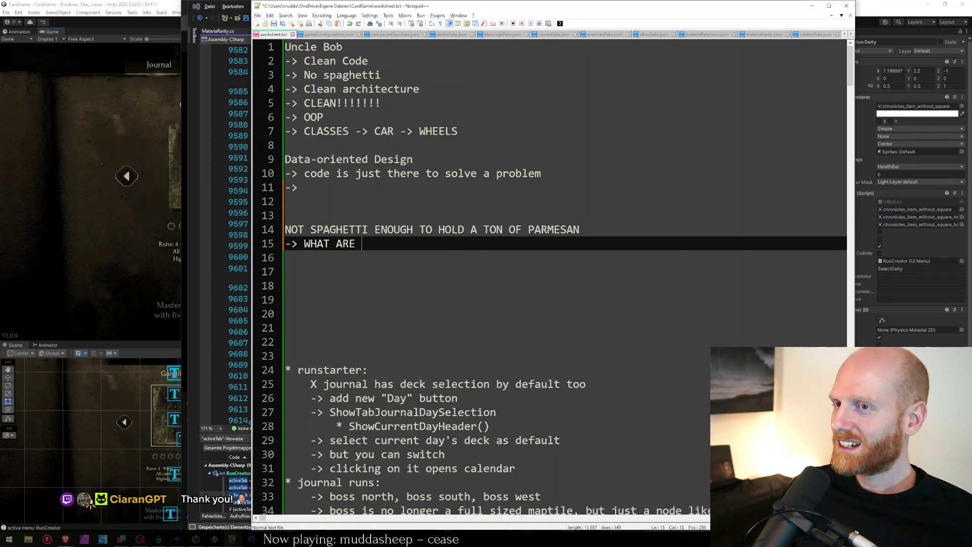
pyautogui.write('YOU DOING?!?!')
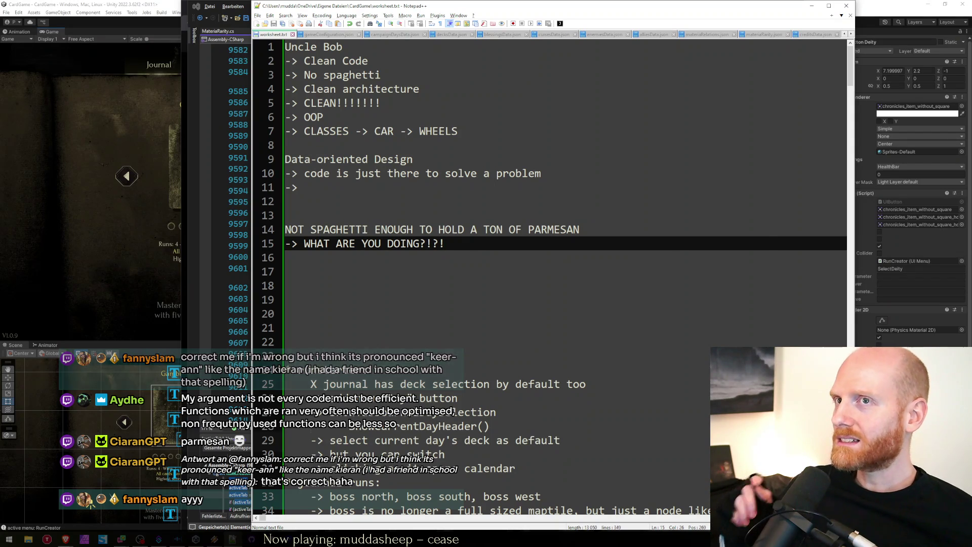
pyautogui.hotkey('alt', 'Tab')
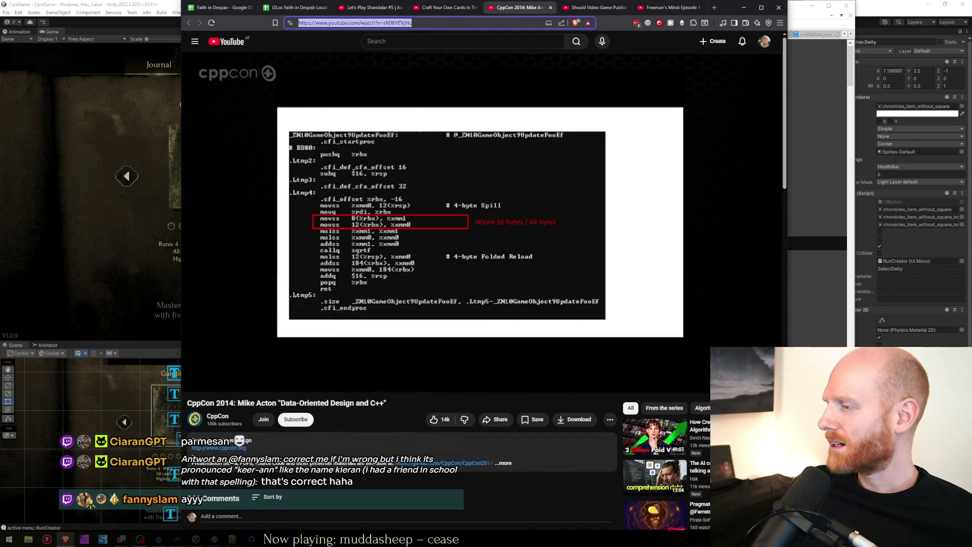
# Review the talk's 36:25 assembly slide marked 'Waste 56 bytes / 64 bytes', then leave the browser
pyautogui.hotkey('alt', 'Tab')
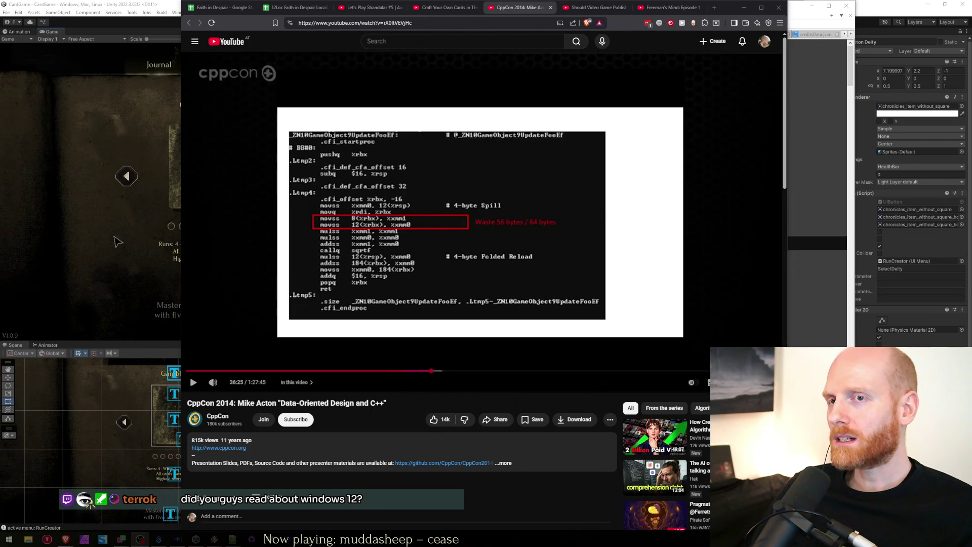
pyautogui.hotkey('alt', 'Tab')
pyautogui.hotkey('alt', 'Tab')
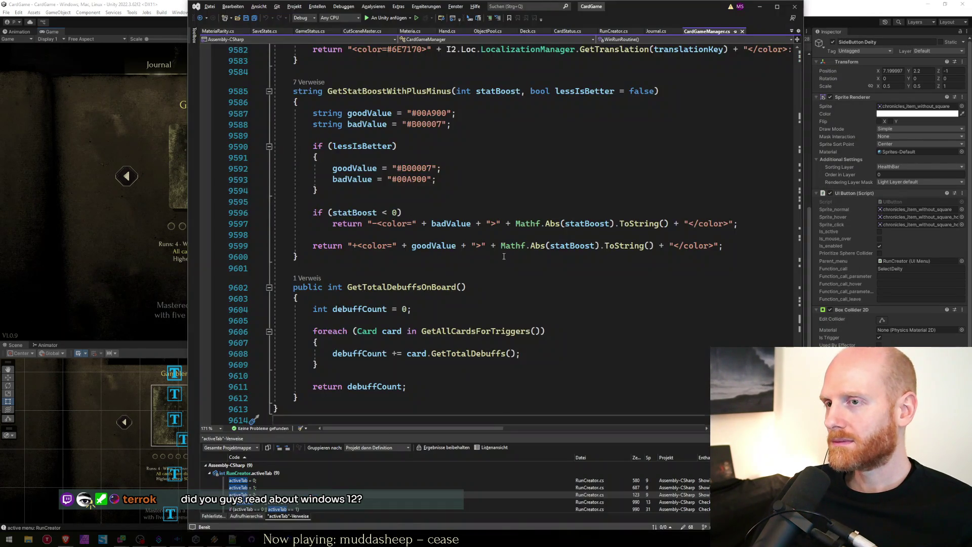
# Scroll up and step through the LacrimaValuesPercent, HPPercent, ATKPercent, LacrimaValues and HP stat-boost blocks
pyautogui.scroll(8, 503, 258)
pyautogui.scroll(5, 504, 257)
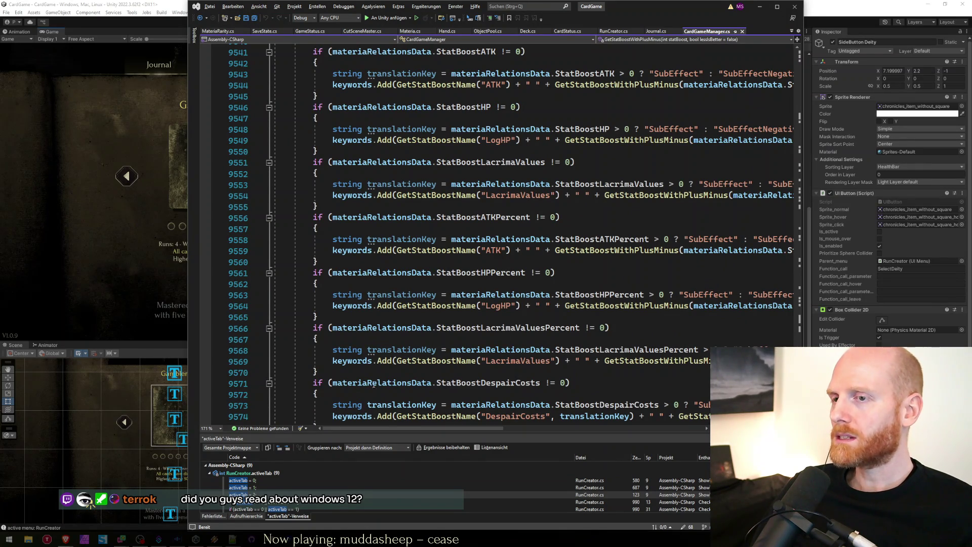
pyautogui.click(538, 394)
pyautogui.click(467, 362)
pyautogui.click(465, 350)
pyautogui.click(466, 340)
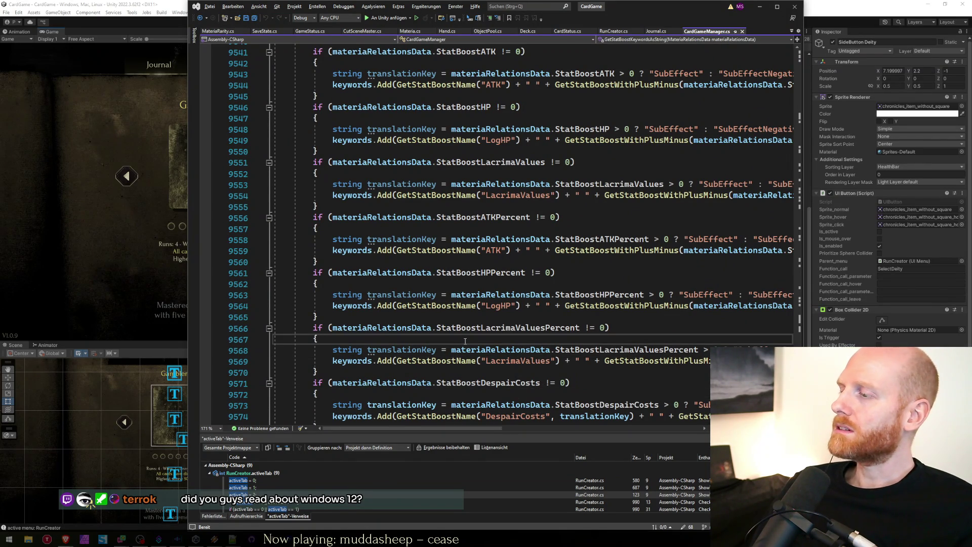
pyautogui.click(400, 315)
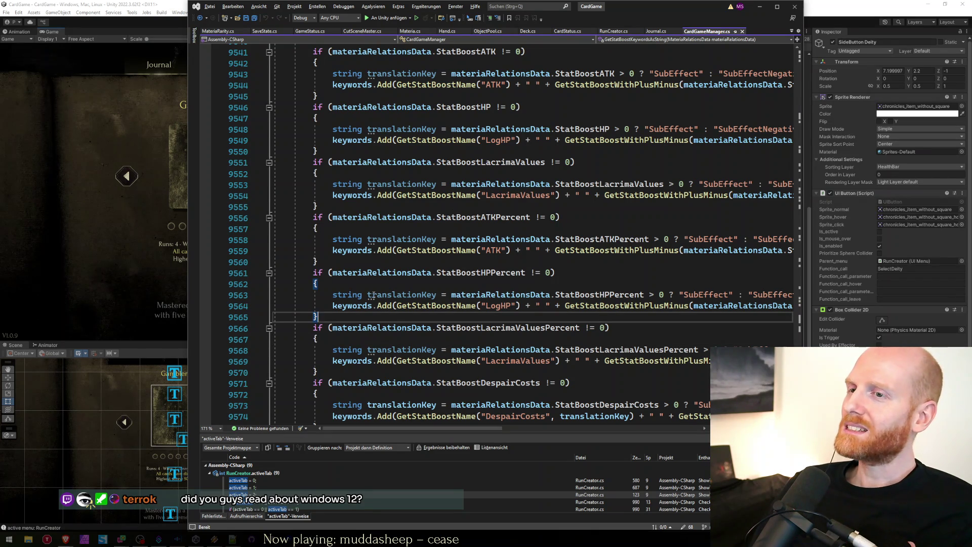
pyautogui.click(342, 283)
pyautogui.click(334, 262)
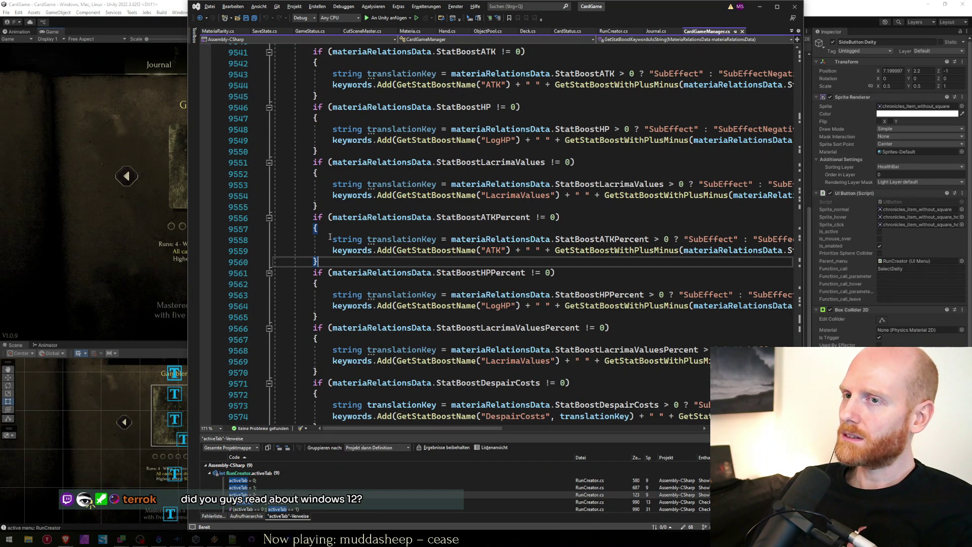
pyautogui.click(329, 228)
pyautogui.click(329, 211)
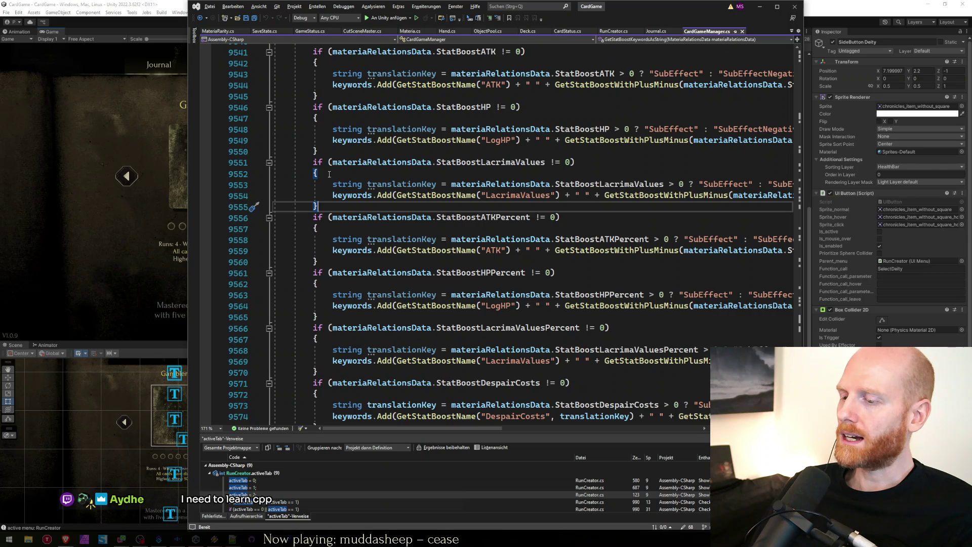
pyautogui.click(329, 174)
pyautogui.click(329, 152)
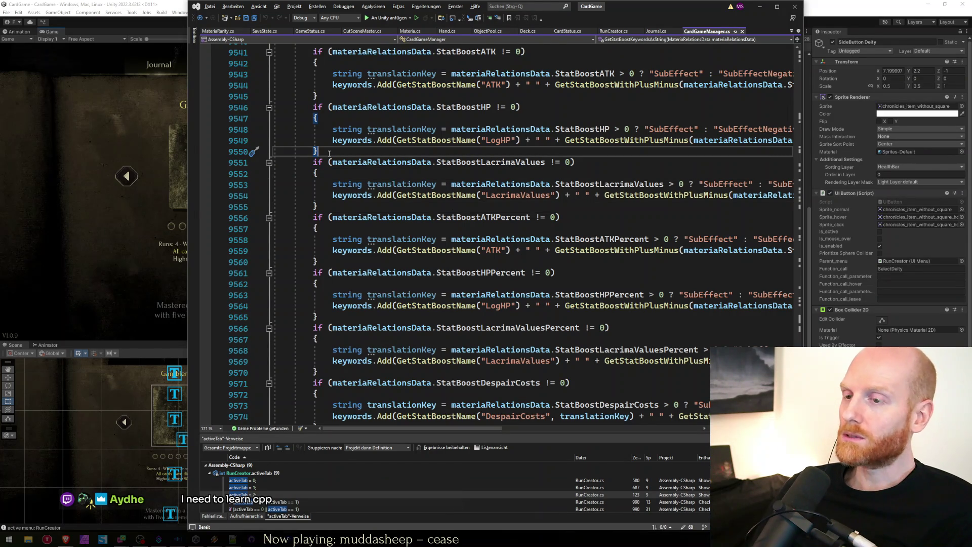
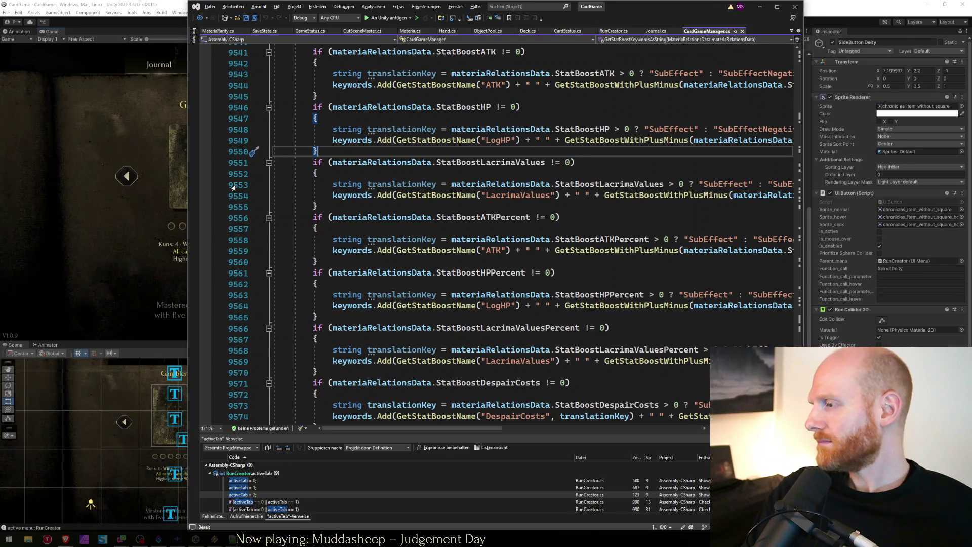
# Review the StatBoost HP, ATK and Lacrima percent keyword checks, then attach the debugger to Unity
pyautogui.click(439, 293)
pyautogui.press('Up')
pyautogui.press('Up')
pyautogui.press('Up')
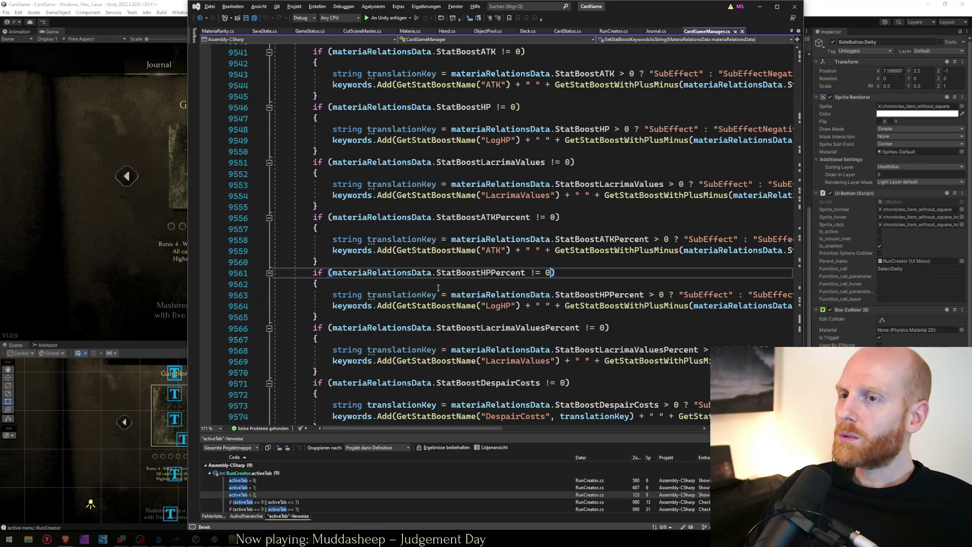
pyautogui.press('Down')
pyautogui.press('Down')
pyautogui.press('Down')
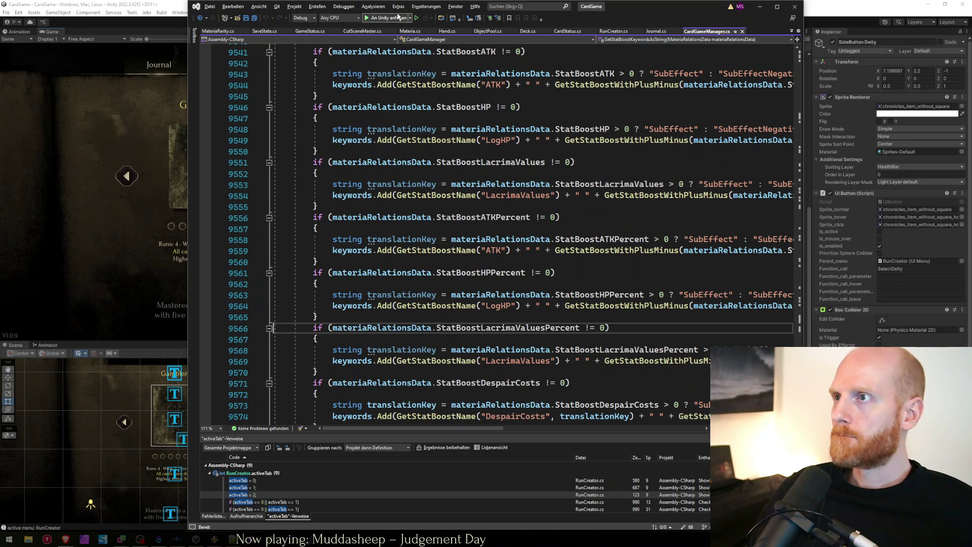
pyautogui.click(131, 6)
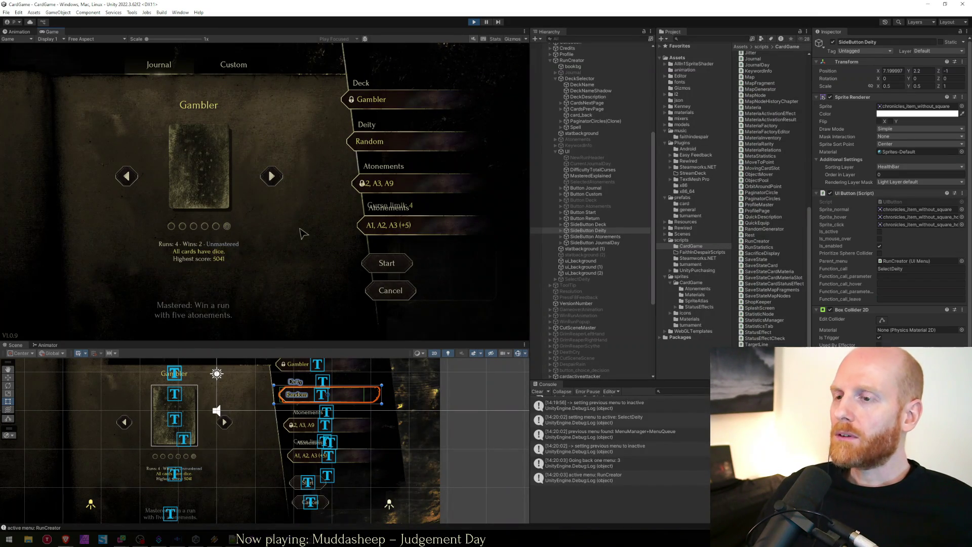